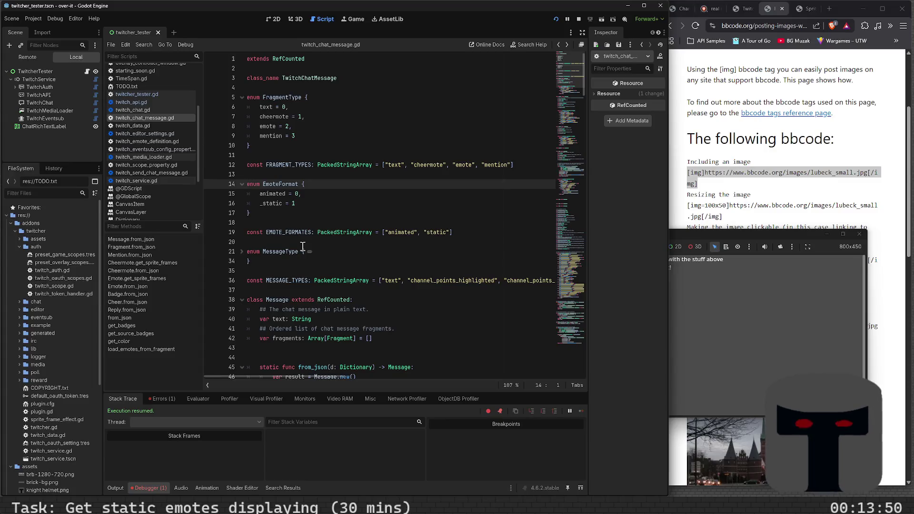
# Return to twitcher_tester.gd and read the Errors tab's invalid EMOTE_FORMATES access on a Fragment.
pyautogui.hotkey('alt', 'Left')
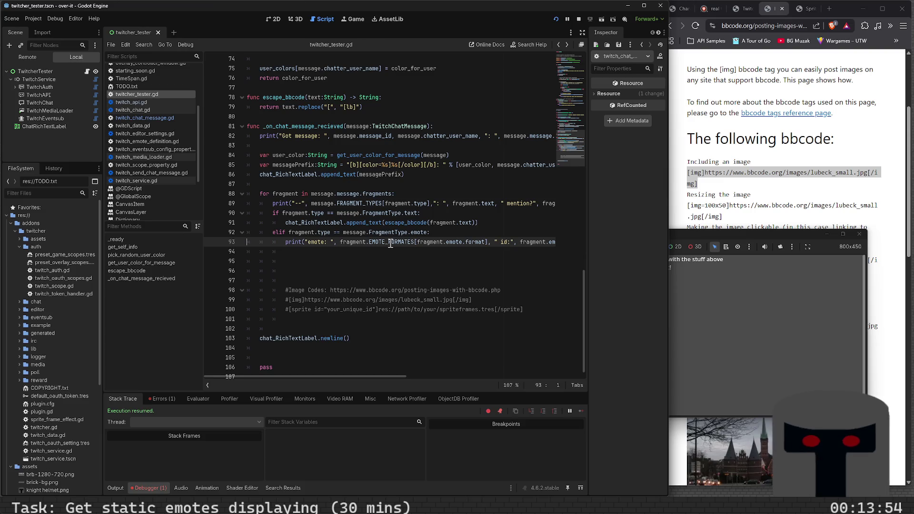
pyautogui.click(162, 399)
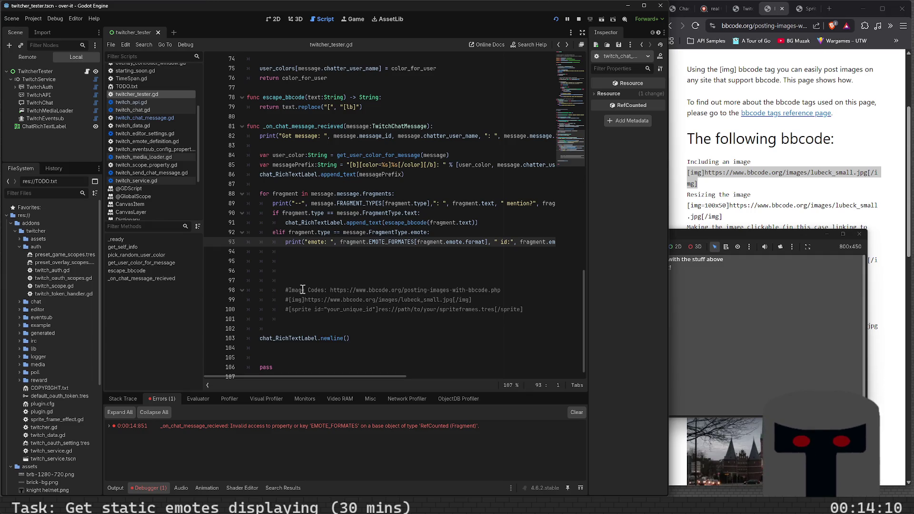
pyautogui.scroll(4, 168, 159)
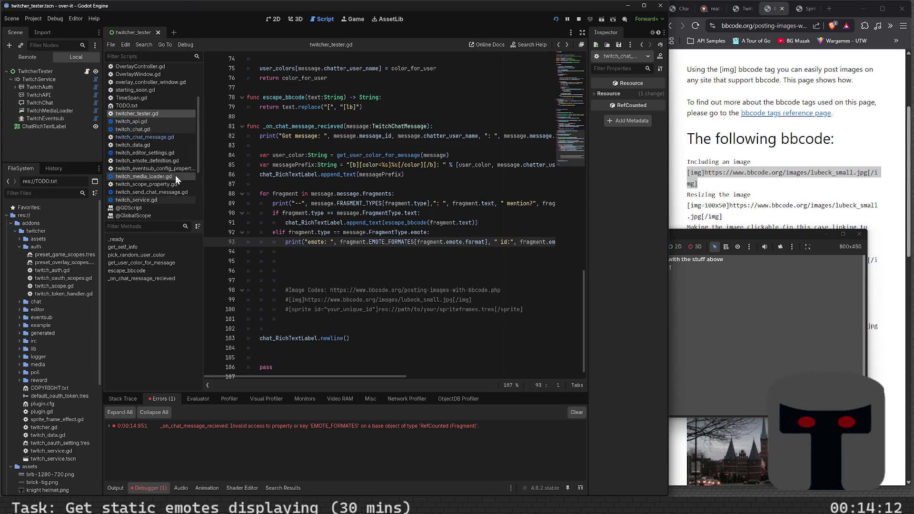
pyautogui.scroll(2, 175, 175)
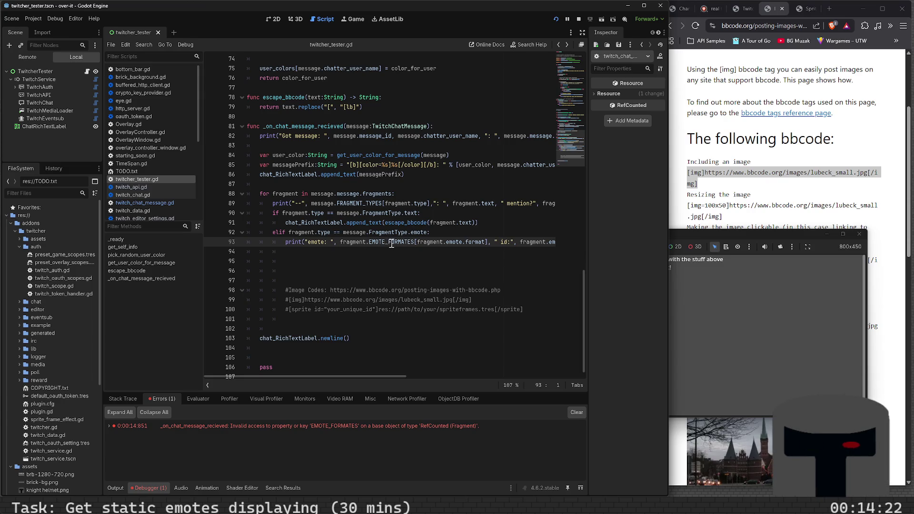
# Delete the fragment.EMOTE_FORMATES reference from line 93.
pyautogui.click(391, 242)
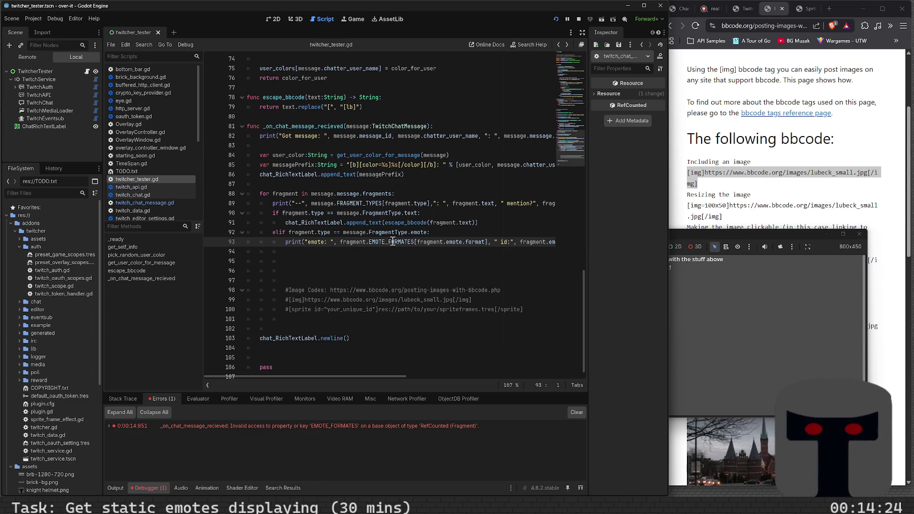
pyautogui.write('_')
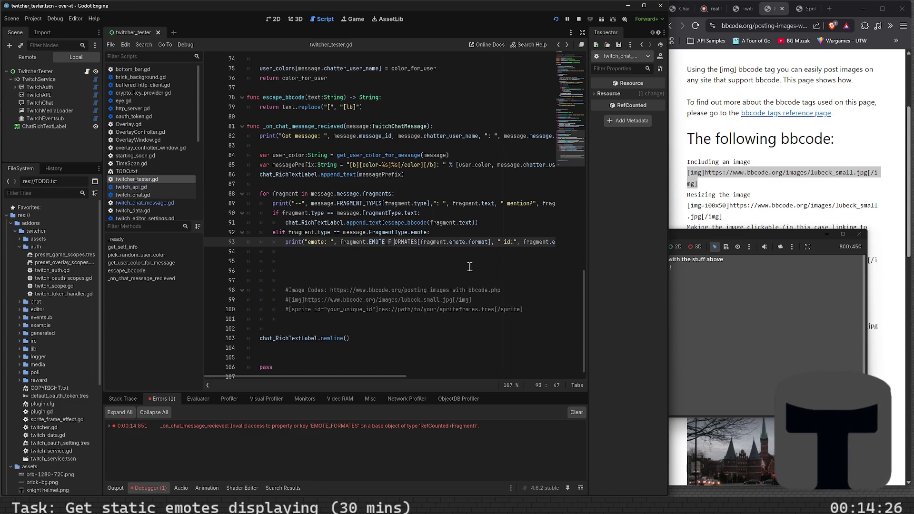
pyautogui.press('BackSpace')
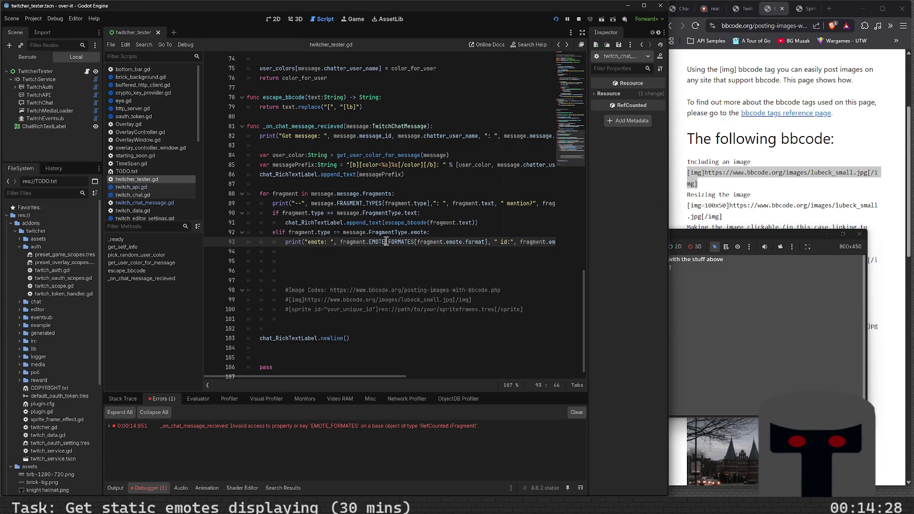
pyautogui.keyDown('ctrl'); pyautogui.click(353, 244); pyautogui.keyUp('ctrl')
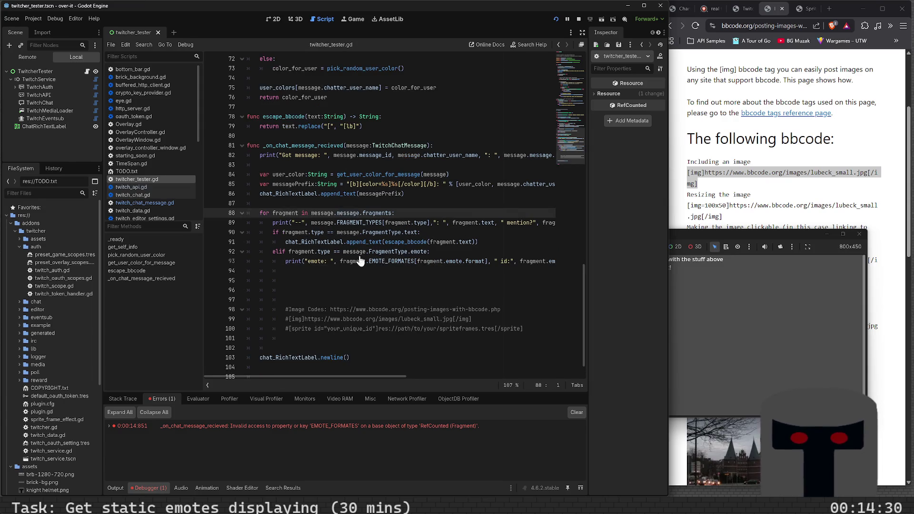
pyautogui.click(340, 262)
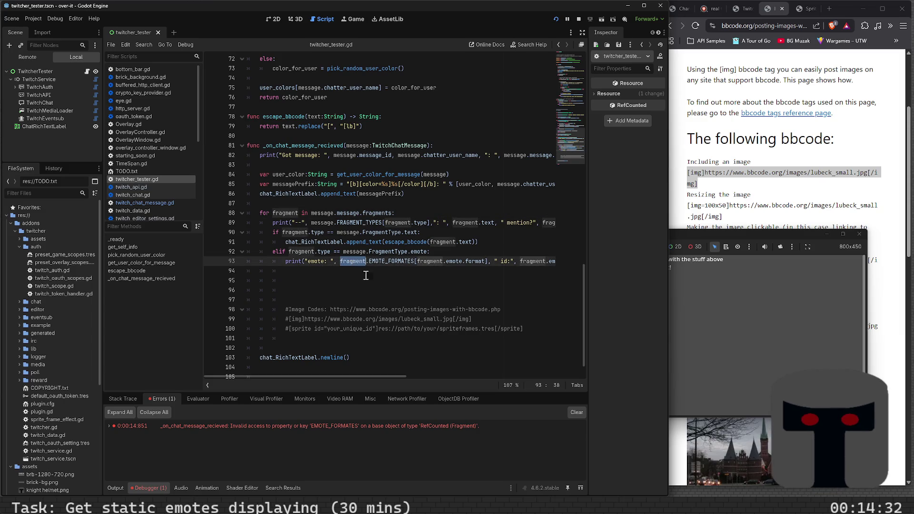
pyautogui.hotkey('ctrl', 'shift', 'Right')
pyautogui.hotkey('ctrl', 'shift', 'Right')
pyautogui.hotkey('ctrl', 'shift', 'Right')
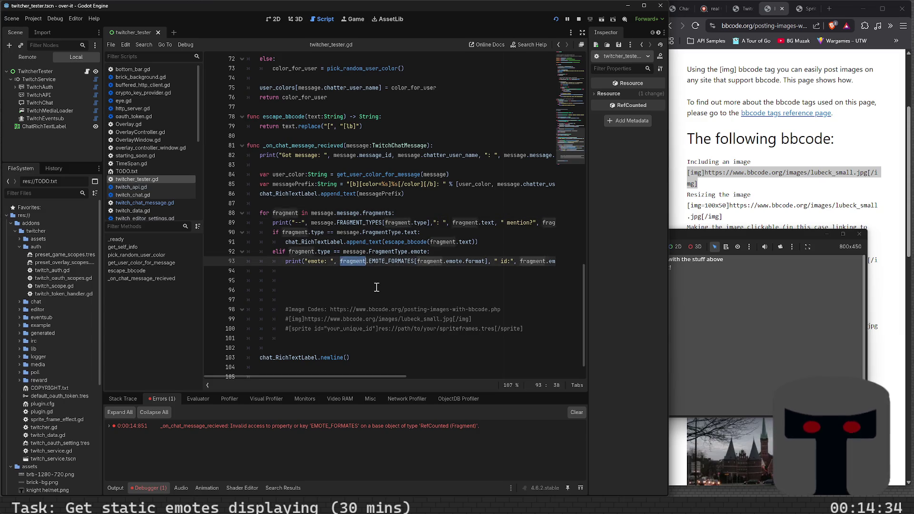
pyautogui.press('Delete')
# Enter fragment.emote.EMOTE_FORMATES on line 93, save the script and relaunch the chat tester.
pyautogui.write('fr')
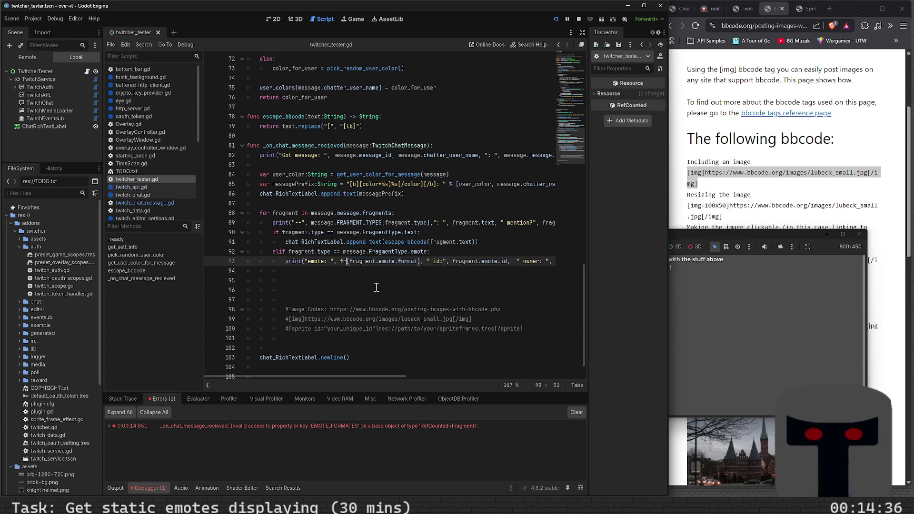
pyautogui.press('Return')
pyautogui.write('.')
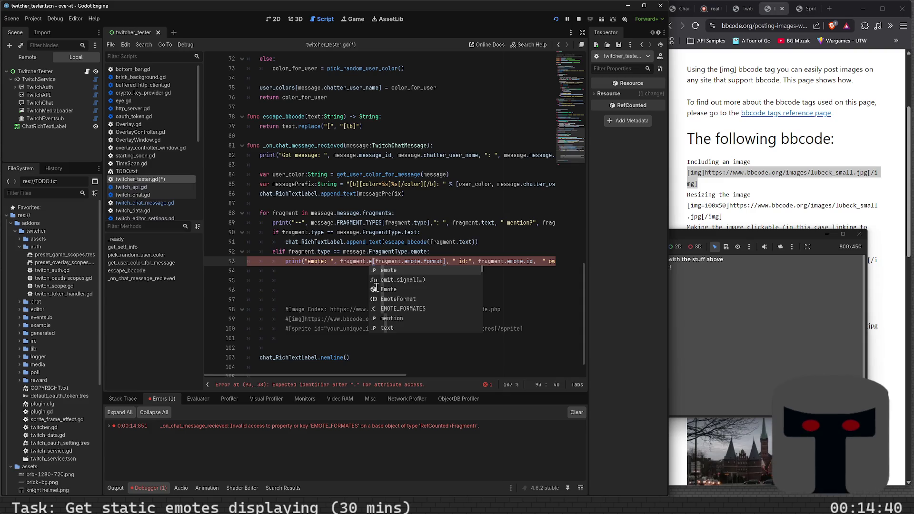
pyautogui.write('EMO')
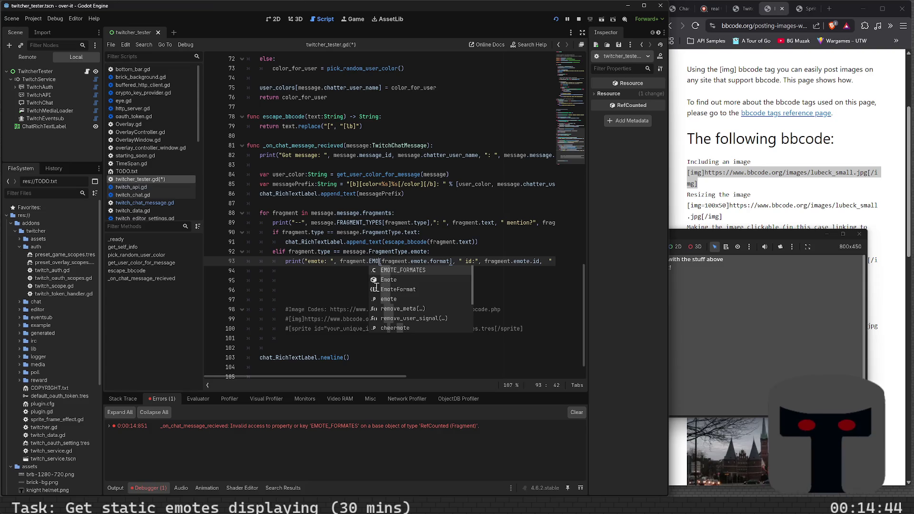
pyautogui.press('BackSpace')
pyautogui.press('BackSpace')
pyautogui.press('BackSpace')
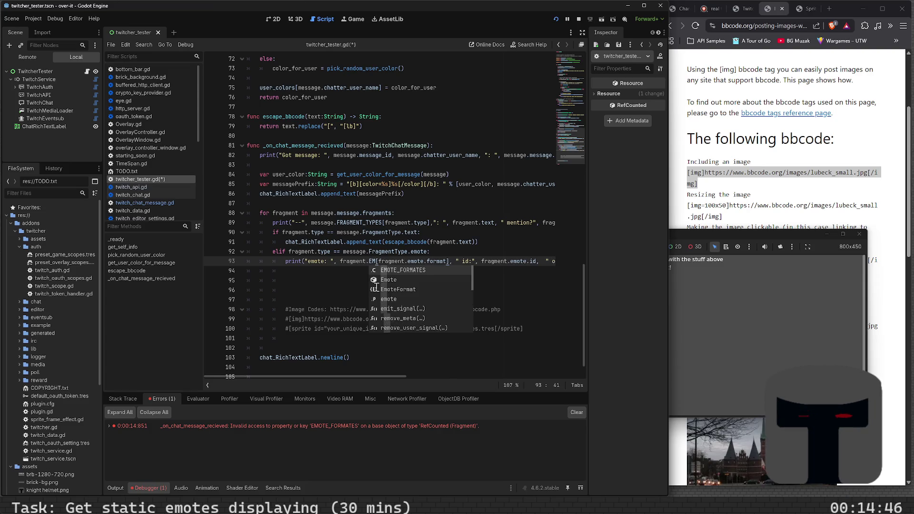
pyautogui.write('emote.EMO')
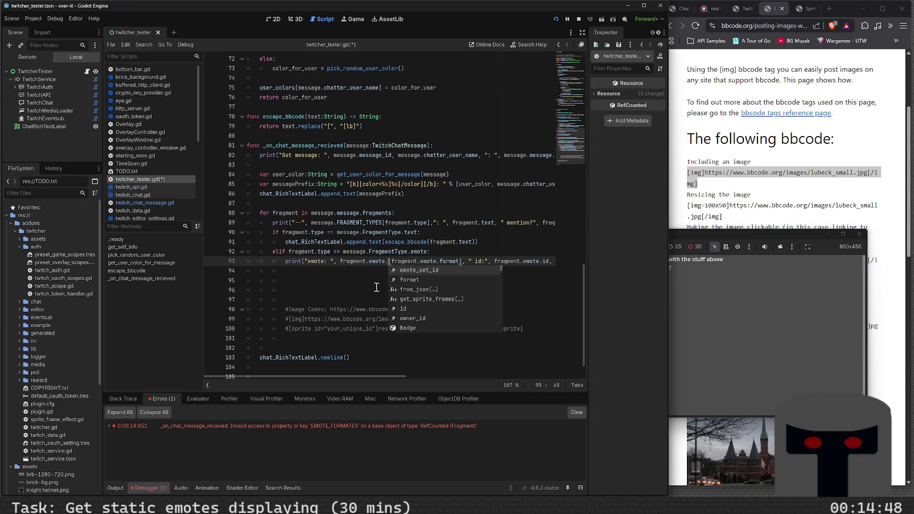
pyautogui.press('Return')
pyautogui.hotkey('ctrl', 's')
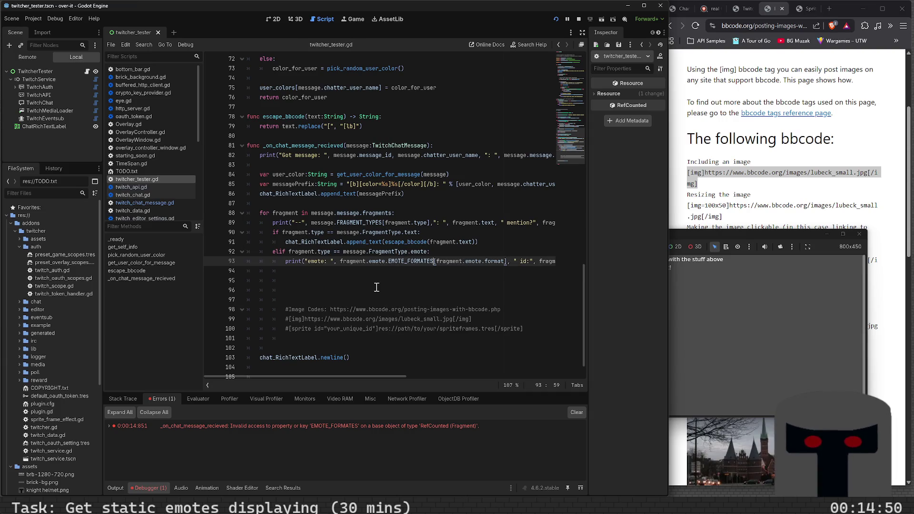
pyautogui.press('F5')
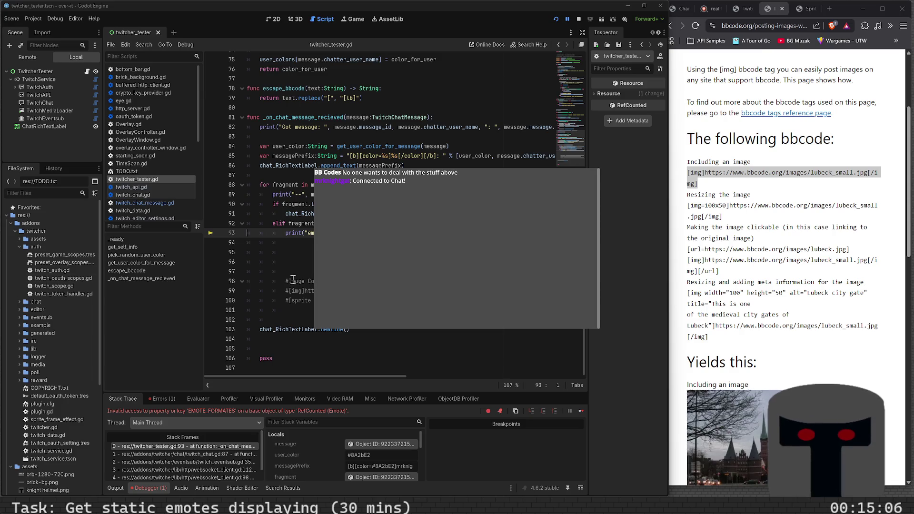
# Move the debug game window to the lower right and show the new Emote EMOTE_FORMATES error.
pyautogui.click(387, 261)
pyautogui.click(327, 331)
pyautogui.moveTo(404, 146); pyautogui.dragTo(333, 242)
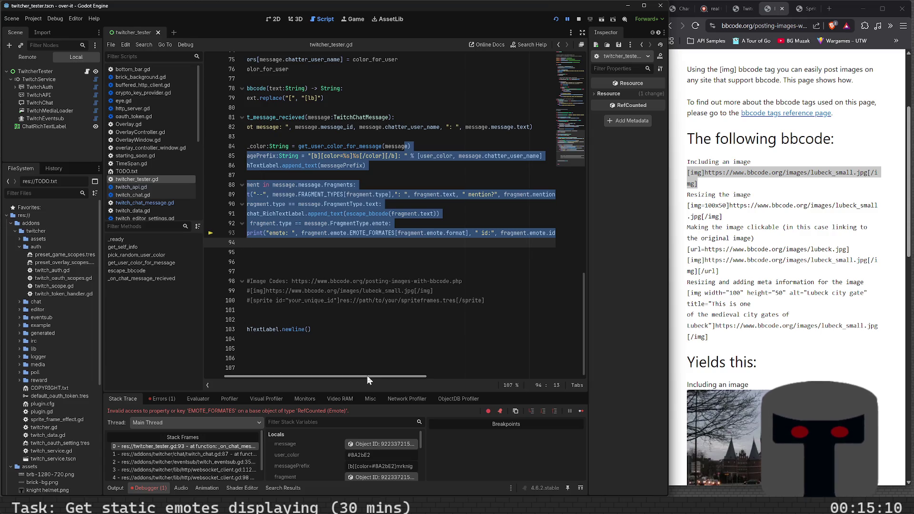
pyautogui.moveTo(367, 376); pyautogui.dragTo(329, 376)
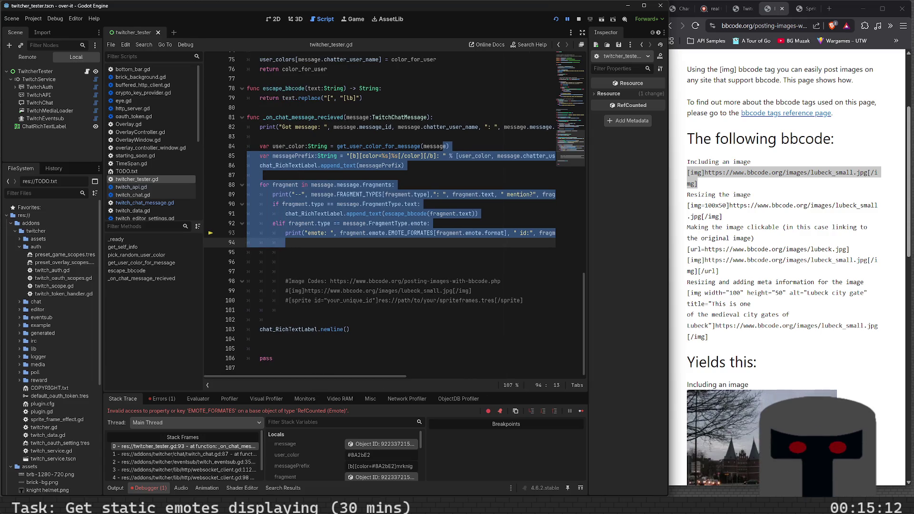
pyautogui.click(232, 464)
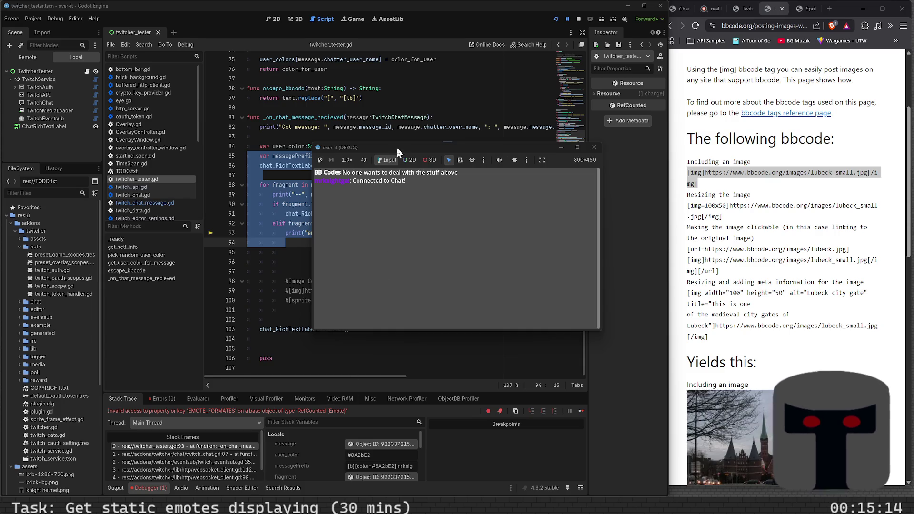
pyautogui.moveTo(398, 151)
pyautogui.mouseDown()
pyautogui.moveTo(719, 230)
pyautogui.moveTo(700, 237)
pyautogui.mouseUp()
pyautogui.click(358, 247)
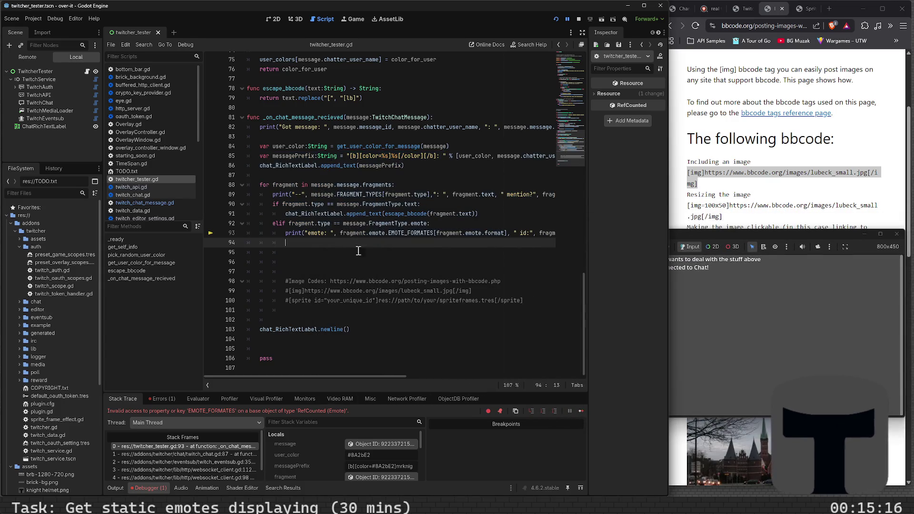
pyautogui.click(161, 399)
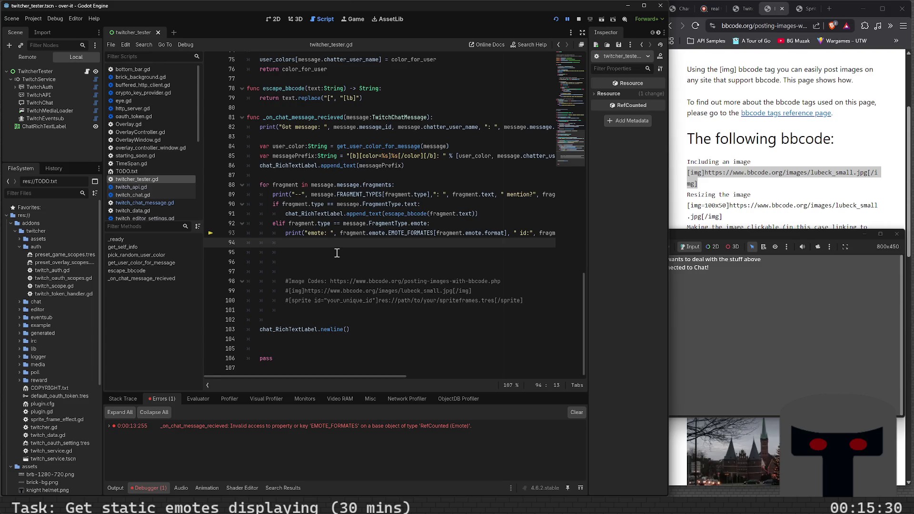
# Stop the game and delete the fragment.emote.EMOTE_FORMATES reference from line 93.
pyautogui.press('F8')
pyautogui.doubleClick(410, 232)
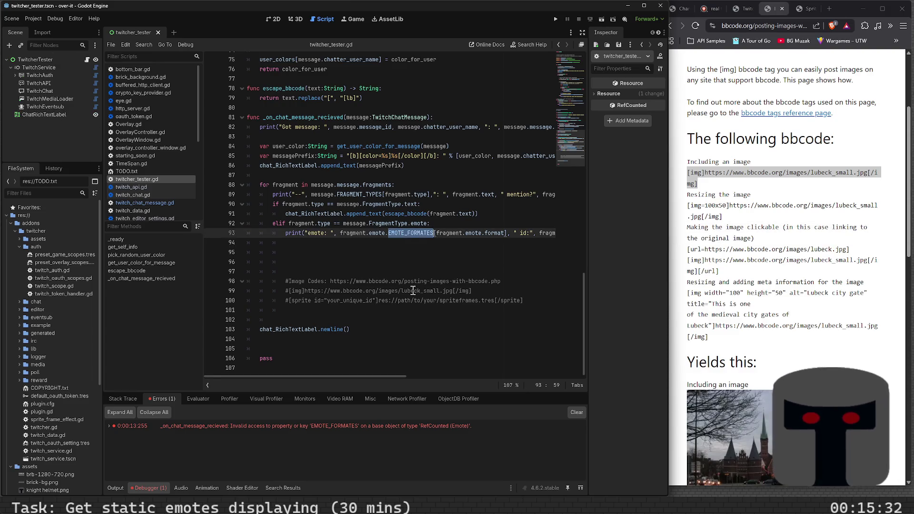
pyautogui.press('BackSpace')
pyautogui.press('BackSpace')
pyautogui.press('BackSpace')
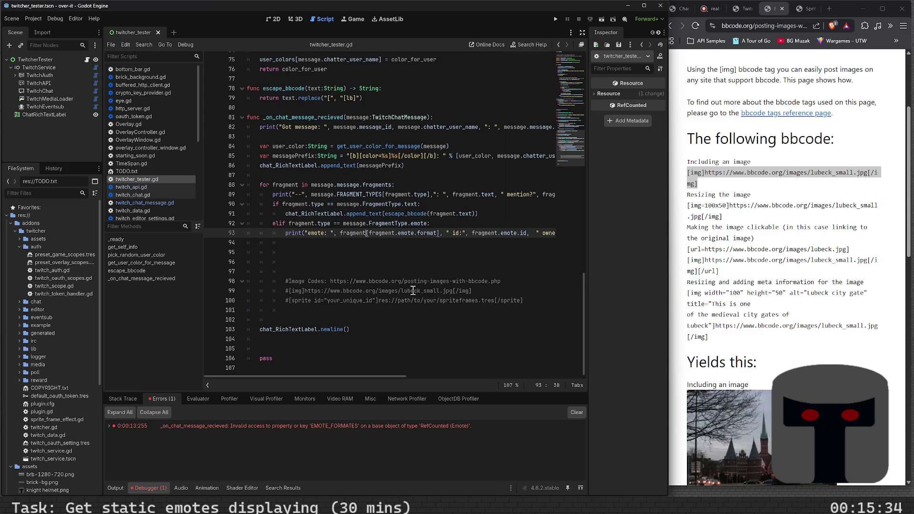
pyautogui.press('BackSpace')
pyautogui.press('BackSpace')
pyautogui.press('BackSpace')
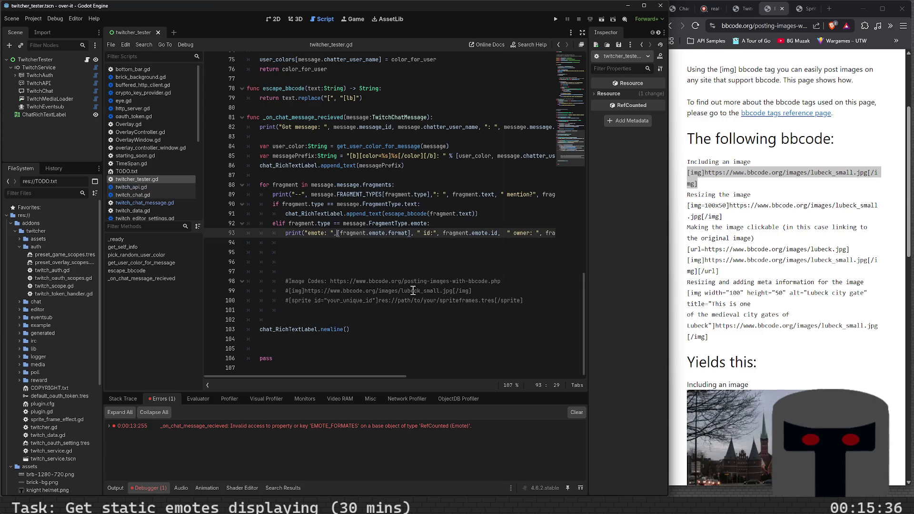
# Add a line printing fragment.EMOTE_FORMATES and save the script.
pyautogui.hotkey('ctrl', 'shift', 'Return')
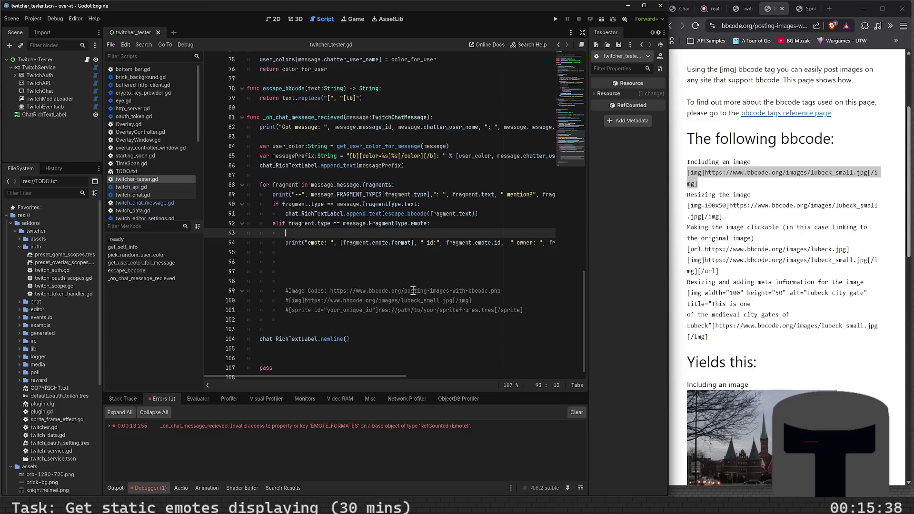
pyautogui.write('EMOTE_FORM')
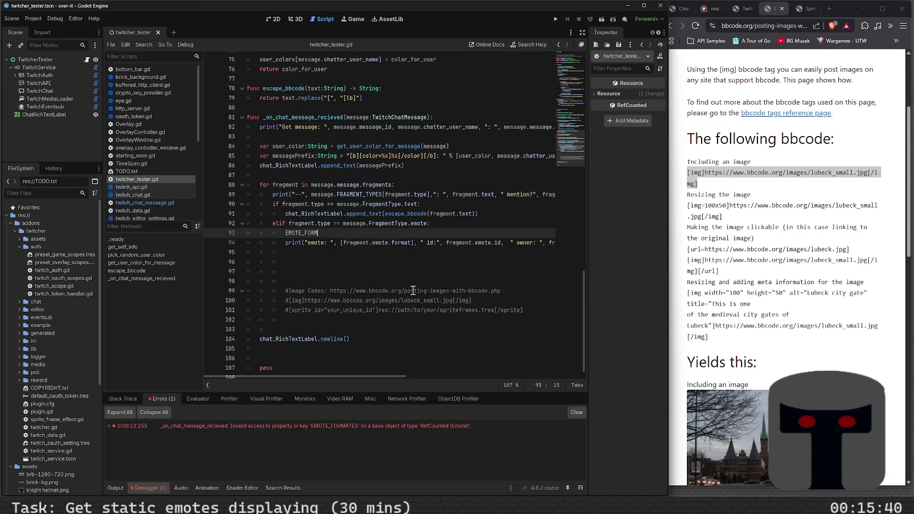
pyautogui.write('ATES')
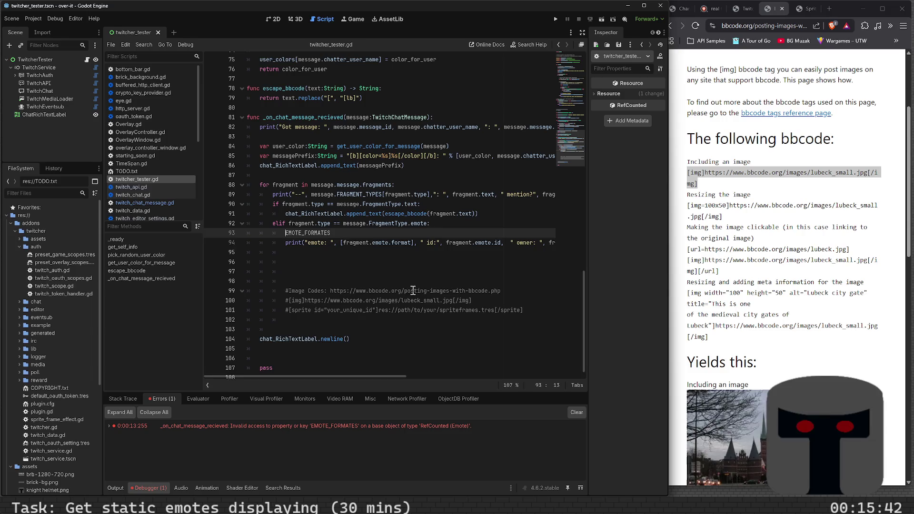
pyautogui.write('fragme')
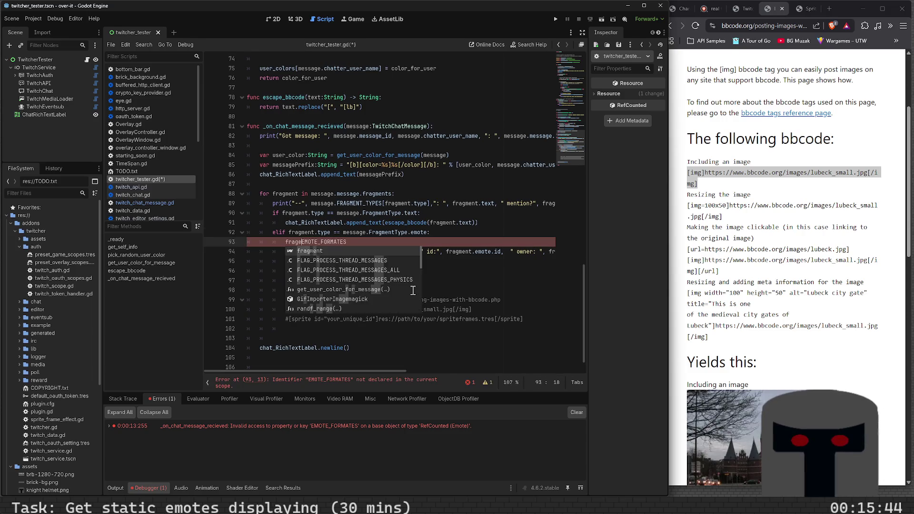
pyautogui.write('nt.')
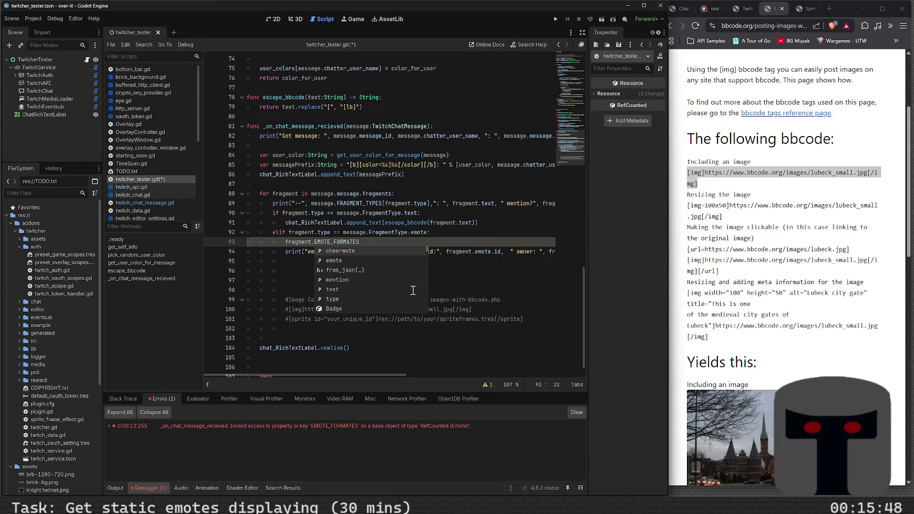
pyautogui.press('Down')
pyautogui.press('Down')
pyautogui.press('Down')
pyautogui.press('Up')
pyautogui.press('Up')
pyautogui.press('Up')
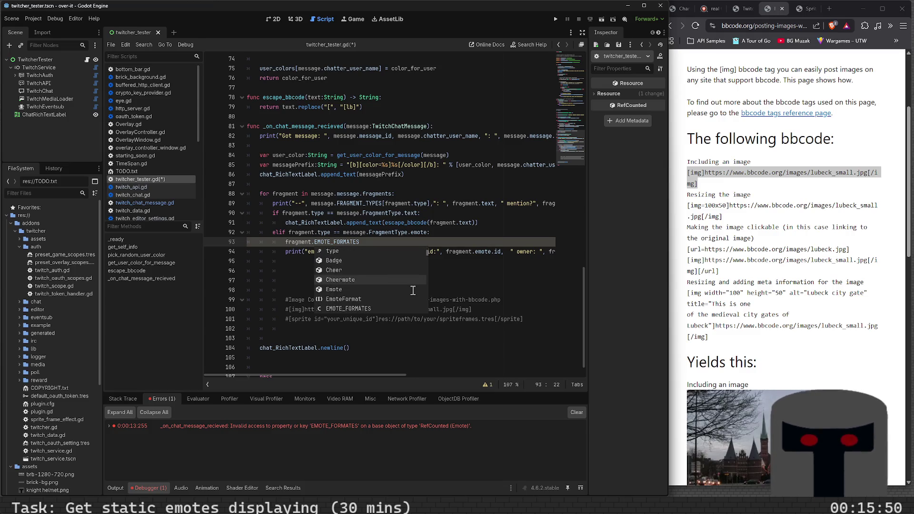
pyautogui.press('Down')
pyautogui.press('Return')
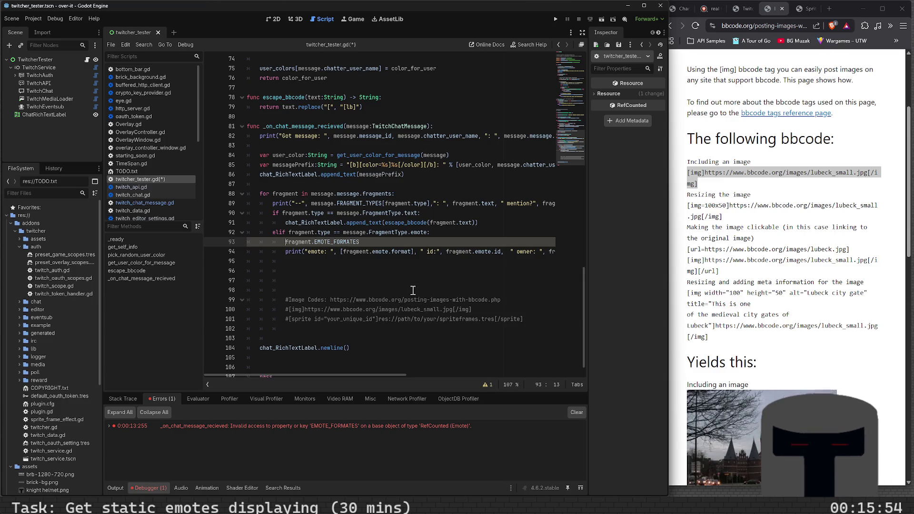
pyautogui.write('print(')
pyautogui.press('End')
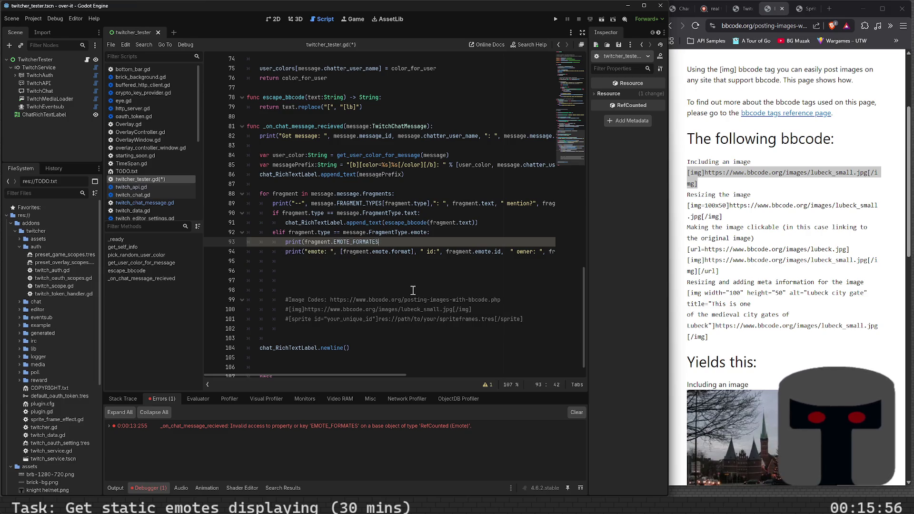
pyautogui.write(')')
pyautogui.hotkey('ctrl', 's')
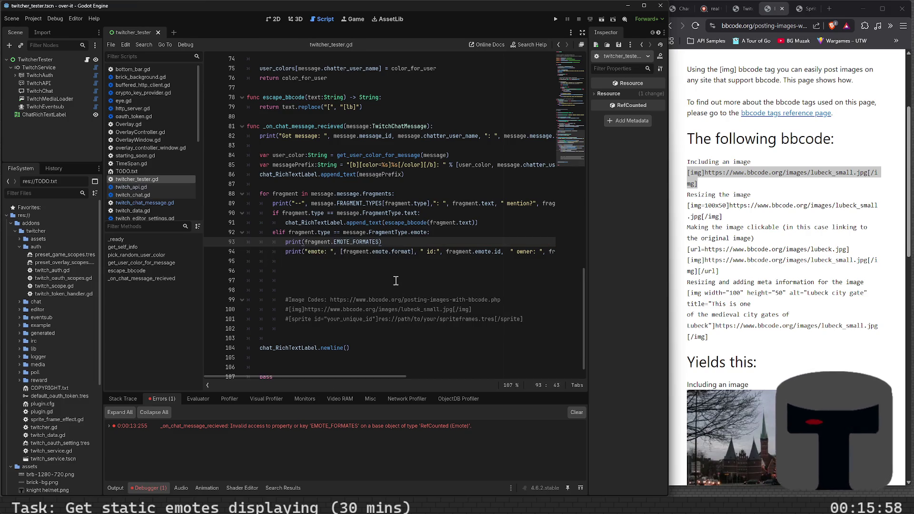
pyautogui.click(414, 252)
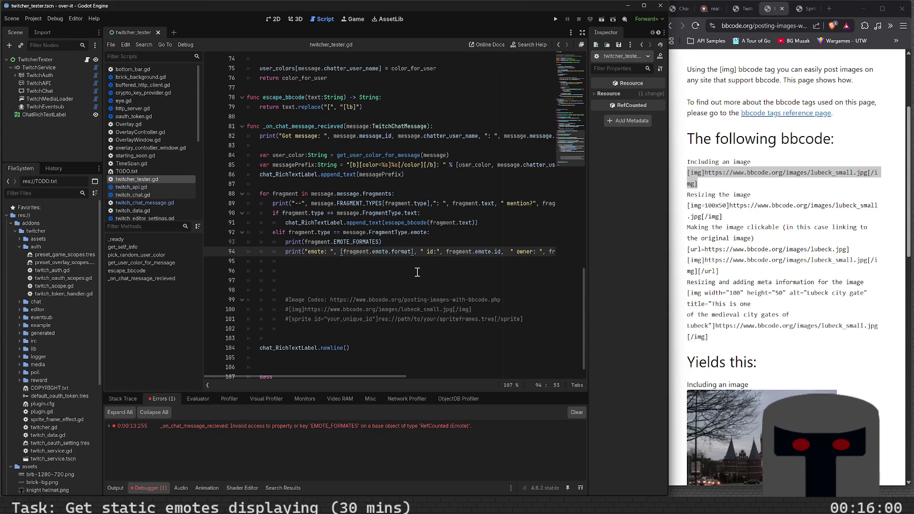
# Run the project, hit the line 93 EMOTE_FORMATES error, and jump to FRAGMENT_TYPES in twitch_chat_message.gd.
pyautogui.press('F5')
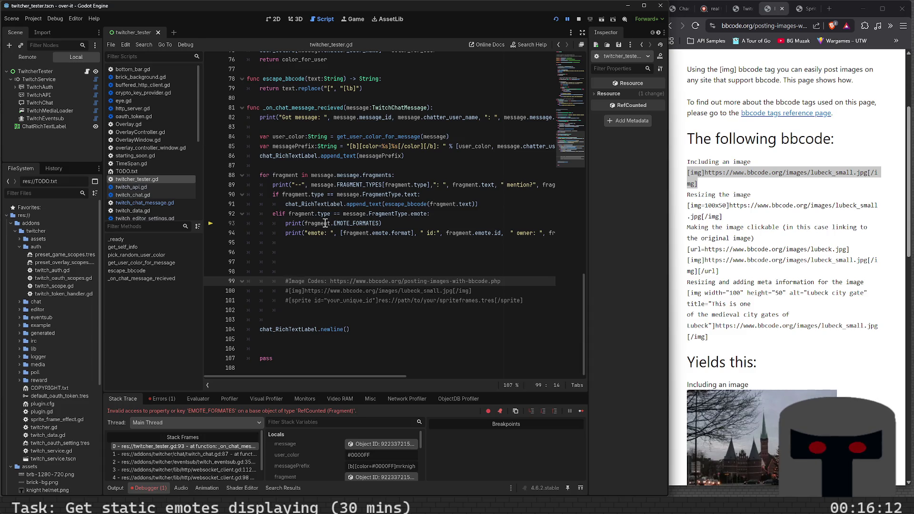
pyautogui.moveTo(325, 224)
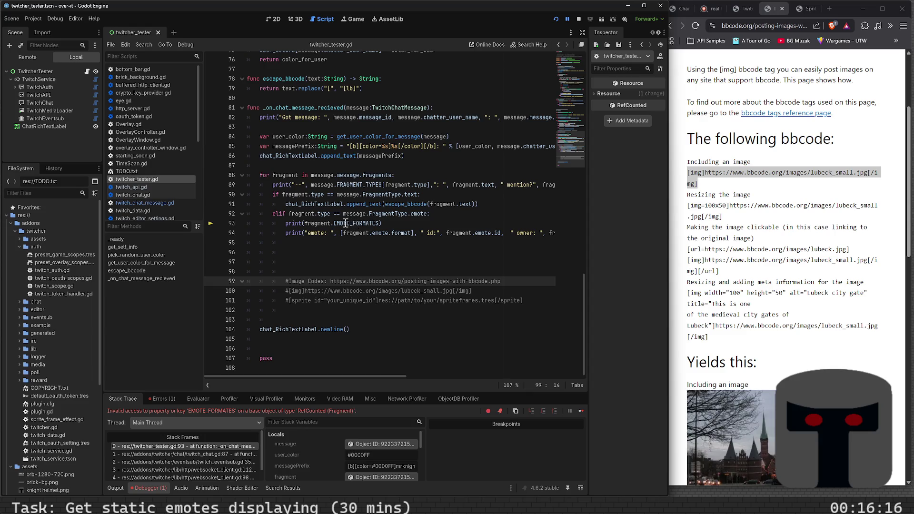
pyautogui.click(346, 224)
pyautogui.keyDown('ctrl'); pyautogui.click(326, 224); pyautogui.keyUp('ctrl')
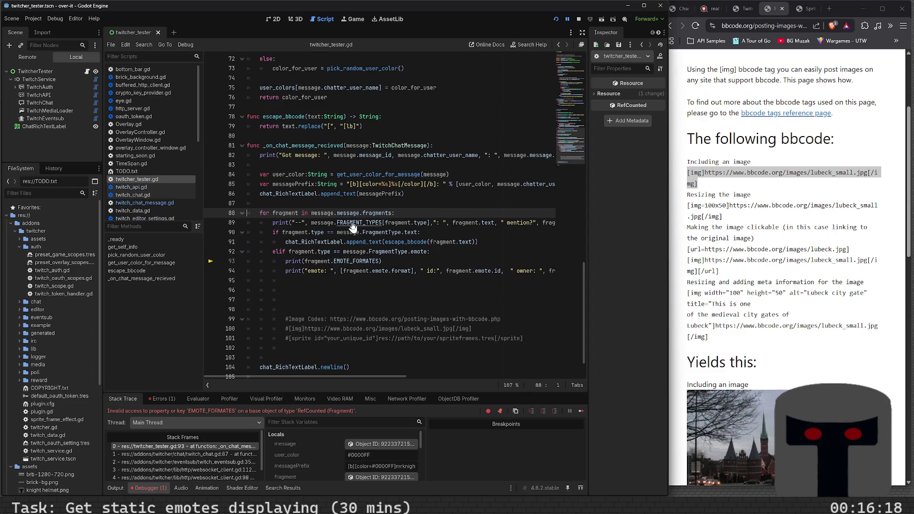
pyautogui.keyDown('ctrl'); pyautogui.click(351, 224); pyautogui.keyUp('ctrl')
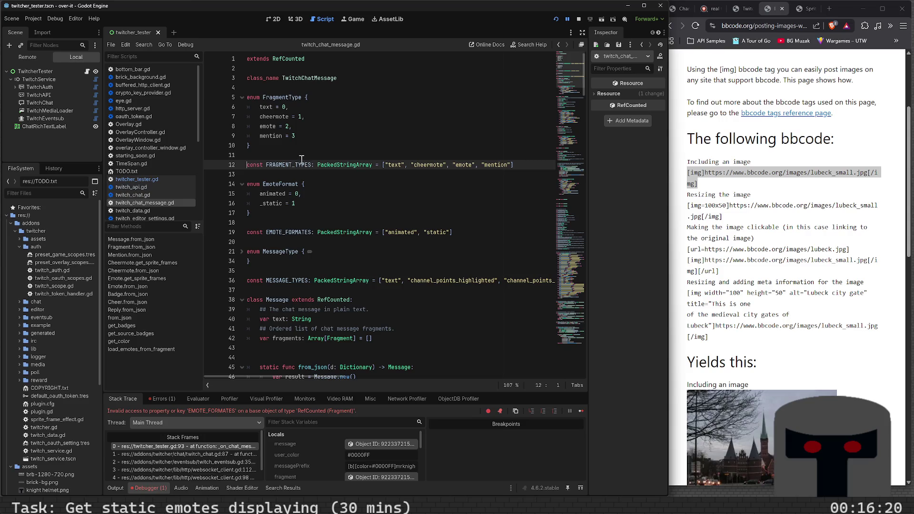
# Inspect the EMOTE_FORMATES constant and the Emote format field, then return to twitcher_tester.gd.
pyautogui.doubleClick(298, 232)
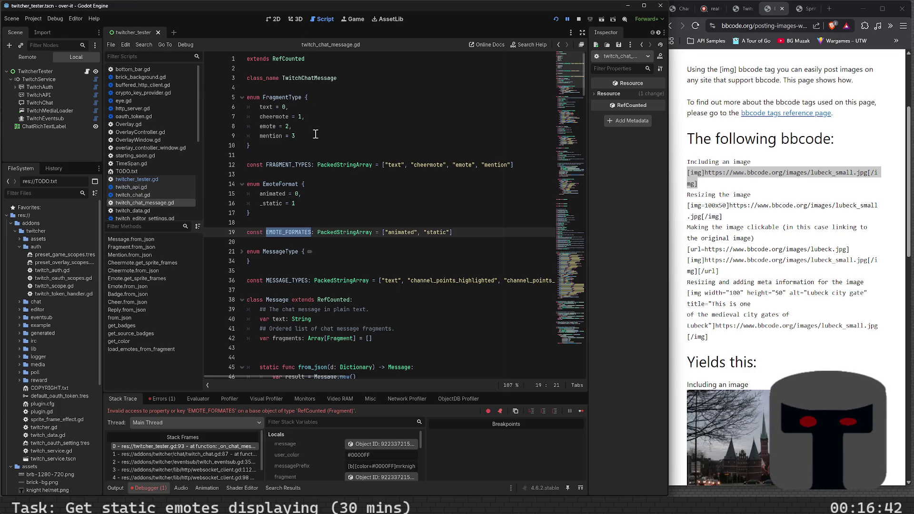
pyautogui.hotkey('alt', 'Left')
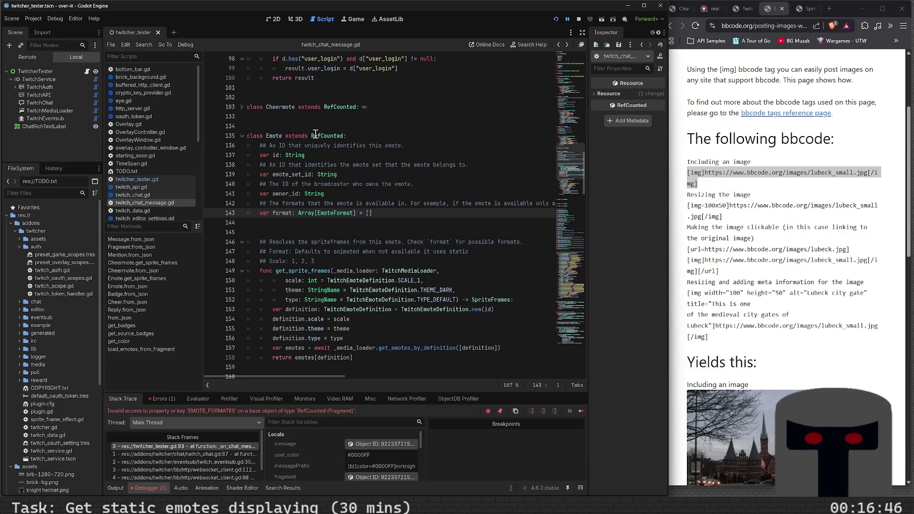
pyautogui.hotkey('alt', 'Left')
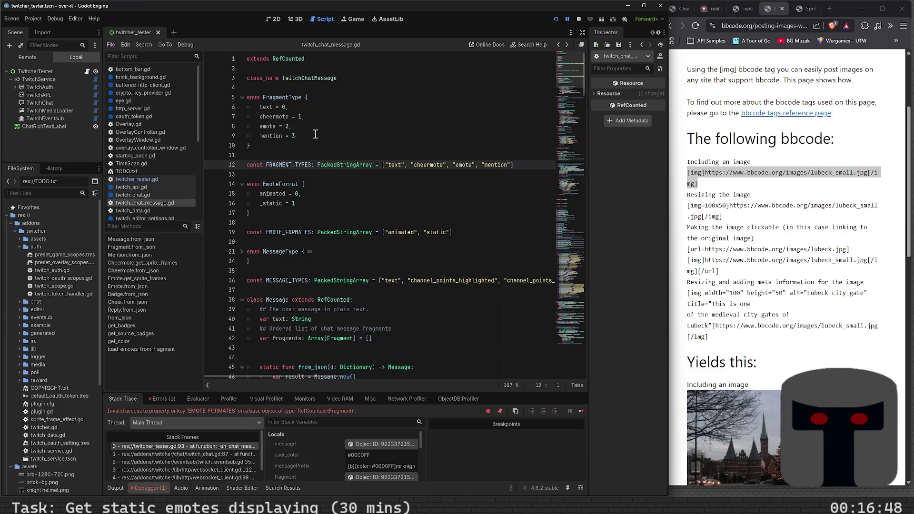
pyautogui.hotkey('alt', 'Left')
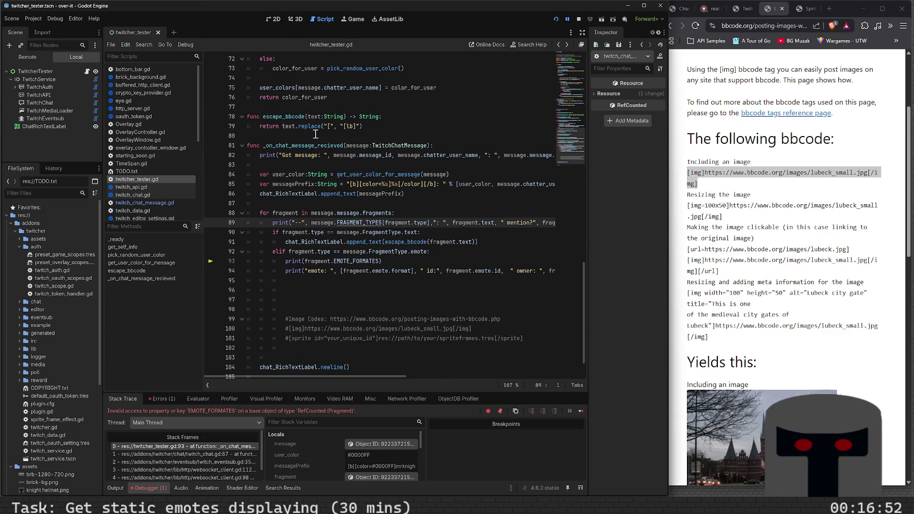
# Change fragment to message on line 93 and cut message.EMOTE_FORMATES out of the print.
pyautogui.doubleClick(317, 261)
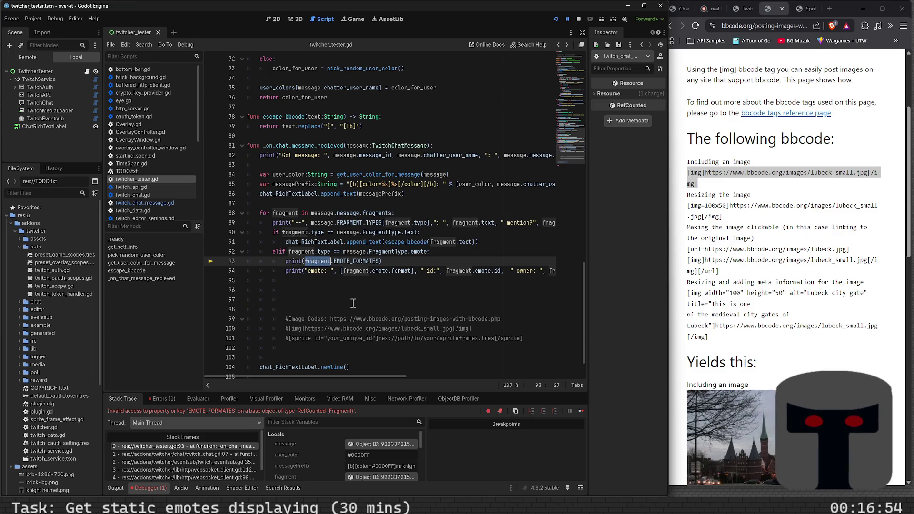
pyautogui.write('message')
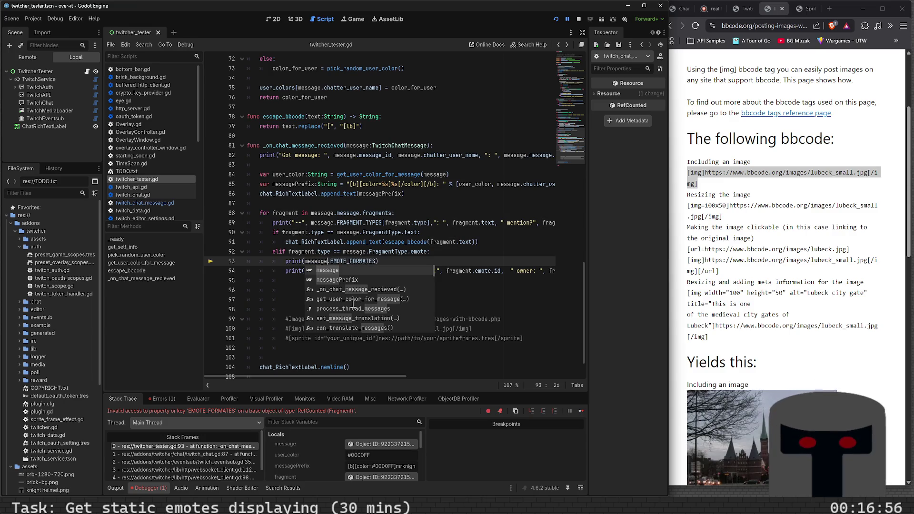
pyautogui.press('Escape')
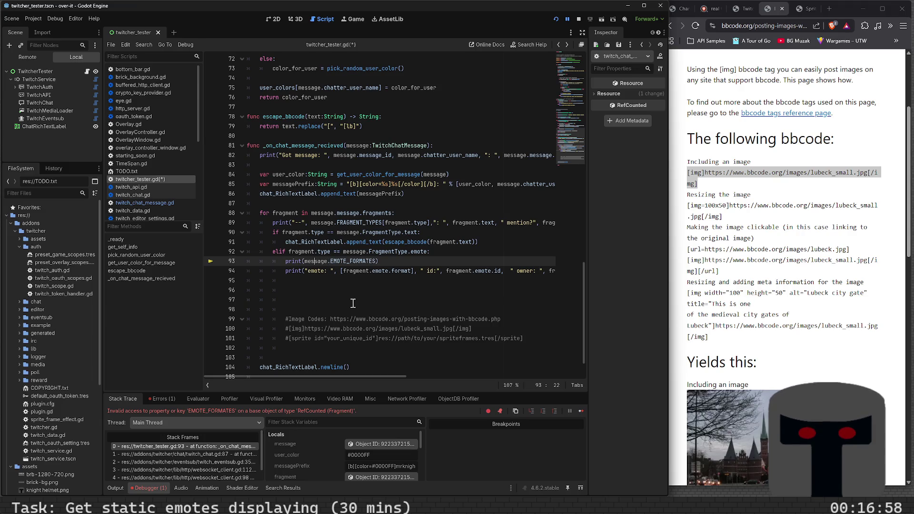
pyautogui.hotkey('shift', 'End')
pyautogui.hotkey('shift', 'Left')
pyautogui.hotkey('ctrl', 'c')
pyautogui.press('Delete')
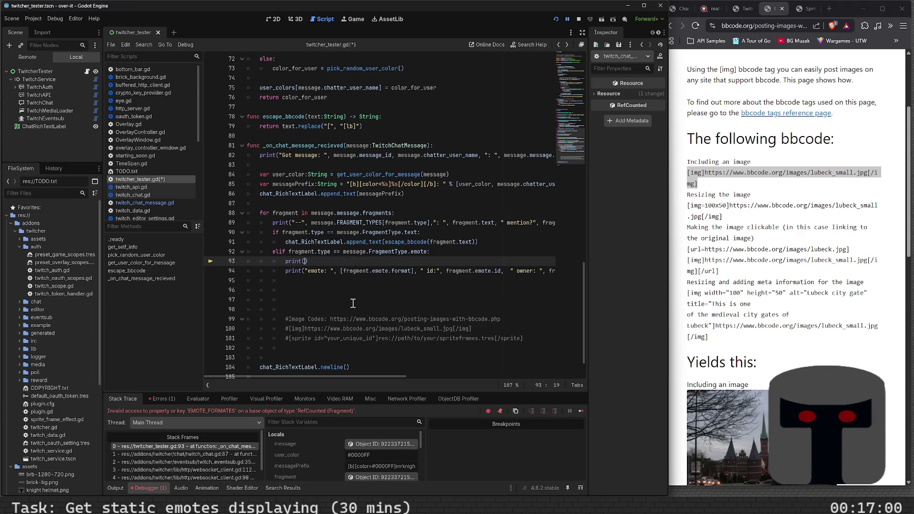
# Paste message.EMOTE_FORMATES before [fragment.emote.format], delete the empty print() line, and save.
pyautogui.press('Down')
pyautogui.press('Right')
pyautogui.press('Right')
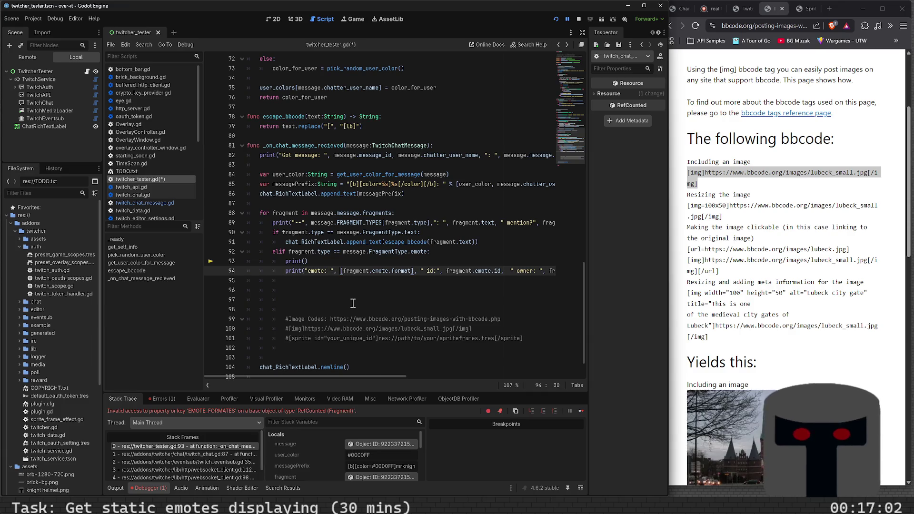
pyautogui.hotkey('ctrl', 'v')
pyautogui.press('Up')
pyautogui.hotkey('shift', 'Home')
pyautogui.press('BackSpace')
pyautogui.press('BackSpace')
pyautogui.press('BackSpace')
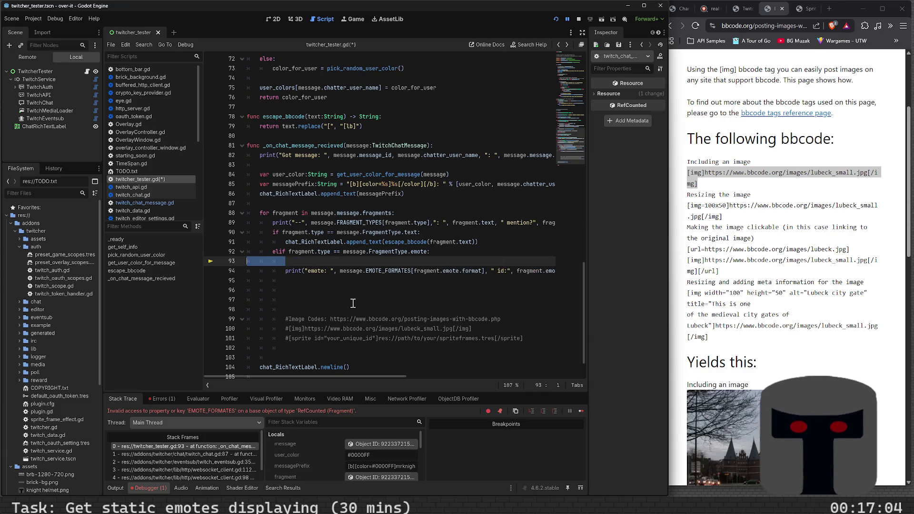
pyautogui.hotkey('ctrl', 's')
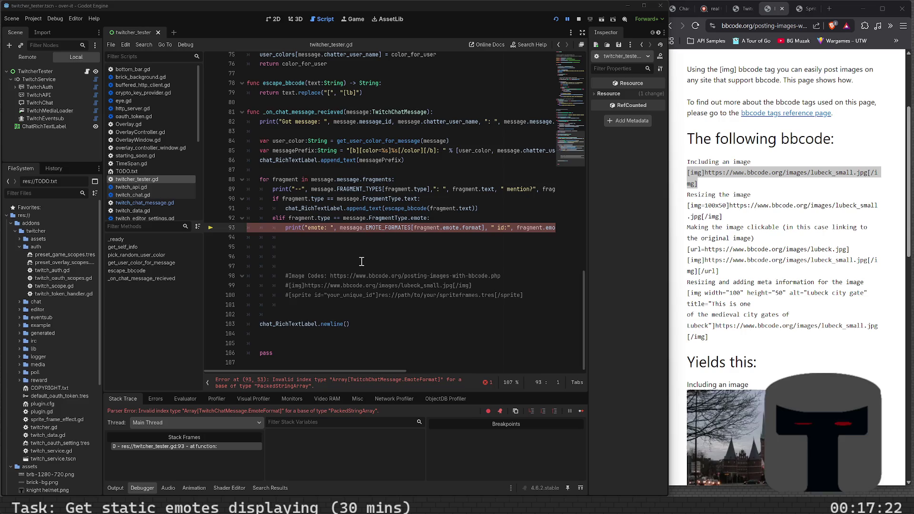
pyautogui.click(464, 228)
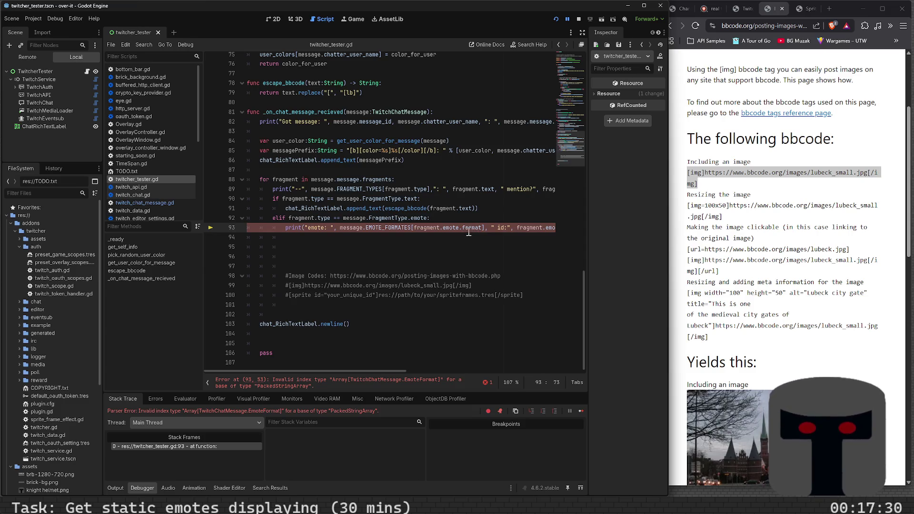
pyautogui.moveTo(401, 224)
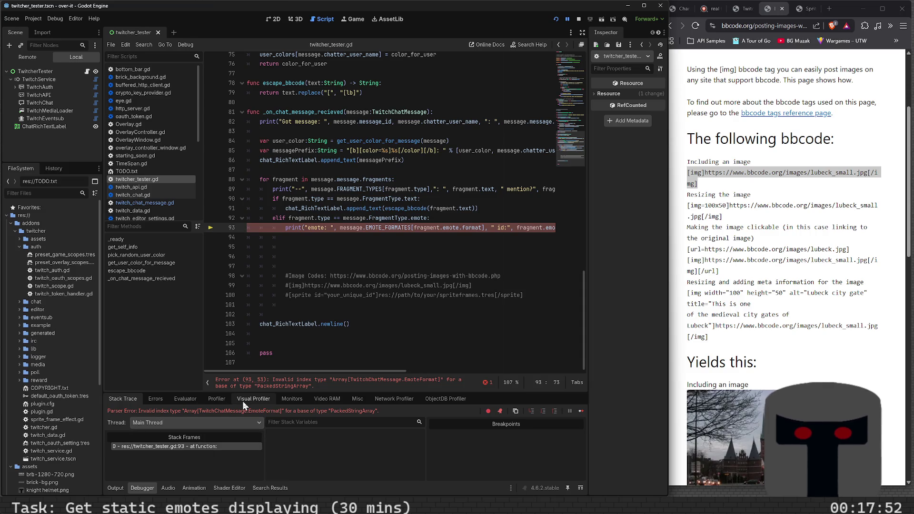
# Try evaluating fargment.emote. in the expression evaluator, then review the parse errors.
pyautogui.click(197, 400)
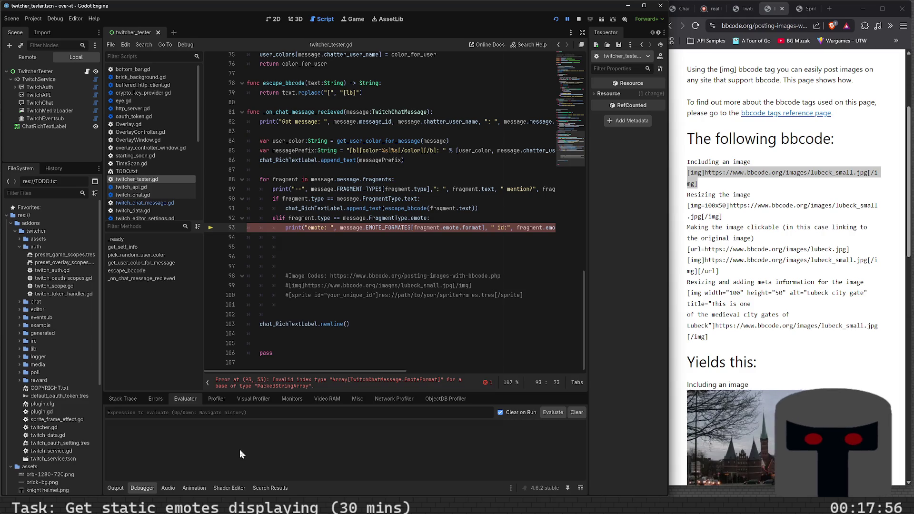
pyautogui.write('fargmen')
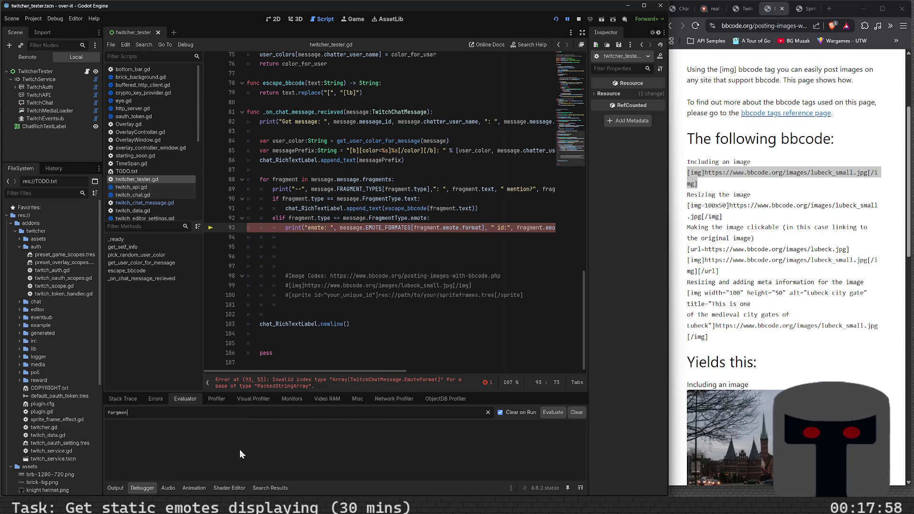
pyautogui.write('t.emote.')
pyautogui.press('Return')
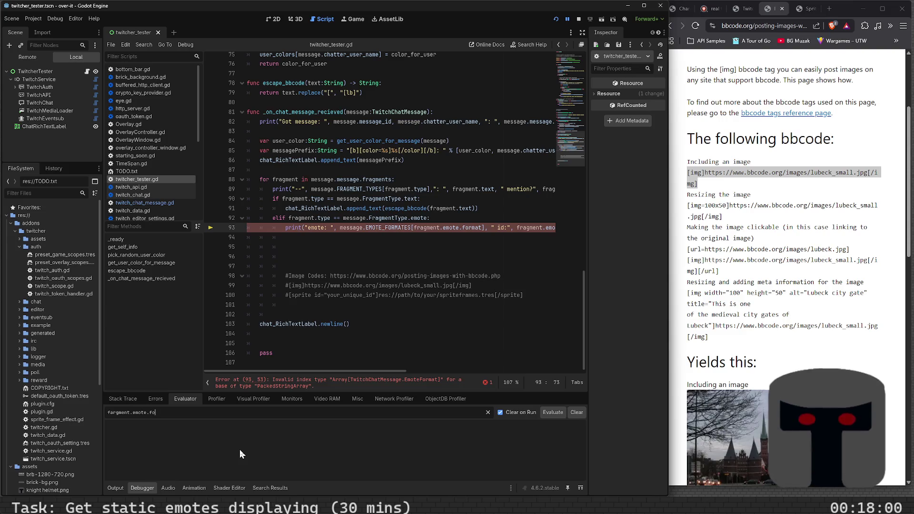
pyautogui.click(164, 402)
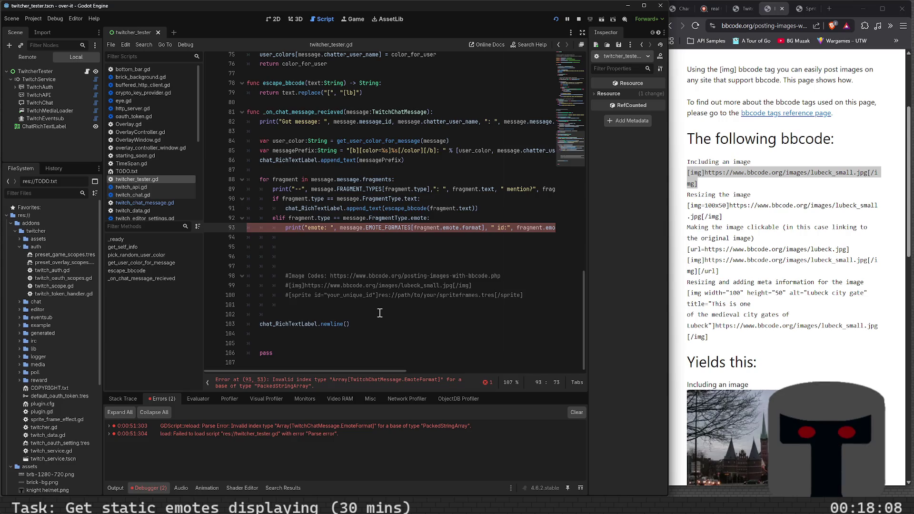
# Check that EMOTE_FORMATES on line 93 is a PackedStringArray of "animated" and "static".
pyautogui.click(393, 229)
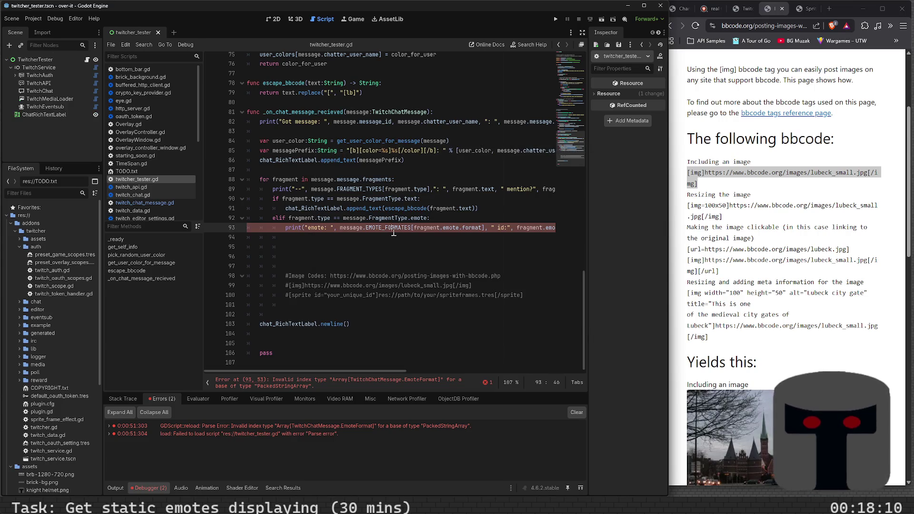
pyautogui.click(359, 236)
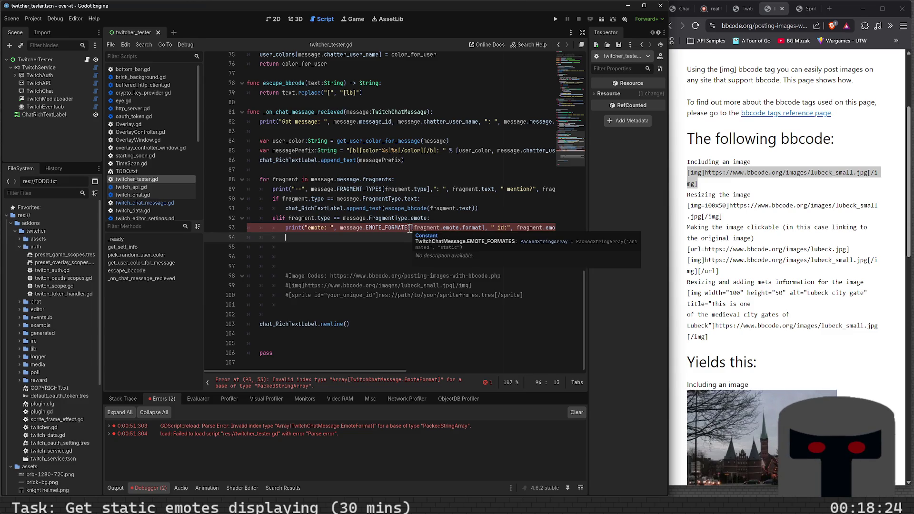
pyautogui.moveTo(394, 229)
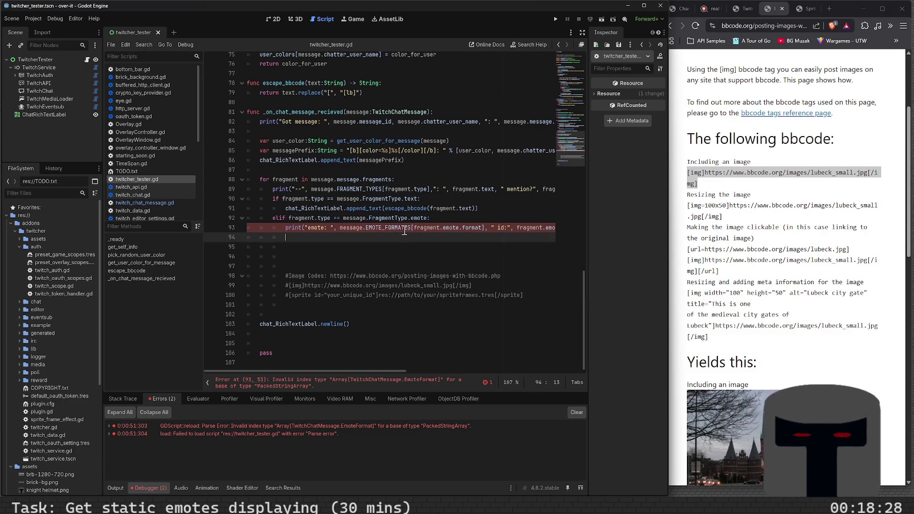
pyautogui.click(411, 229)
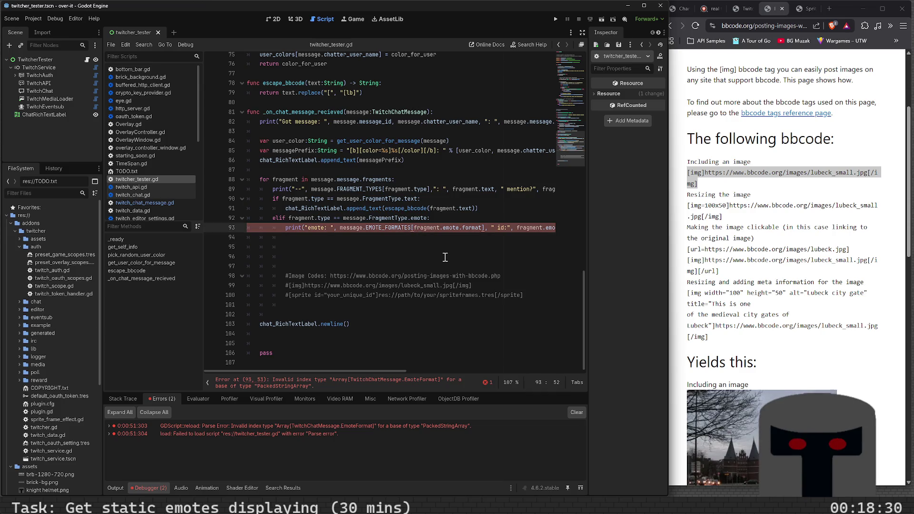
# Remove the message.EMOTE_FORMATES[ ] lookup from line 93, leaving plain fragment.emote.format.
pyautogui.write('.in')
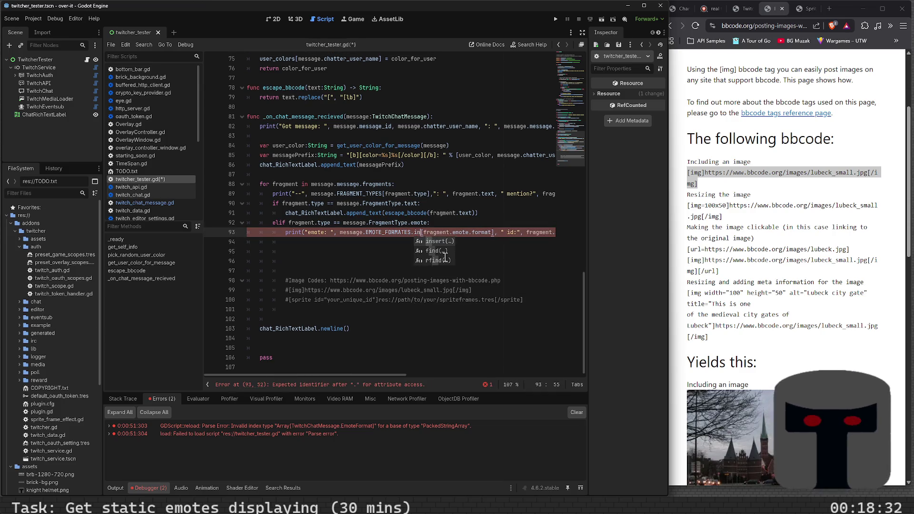
pyautogui.press('BackSpace')
pyautogui.press('BackSpace')
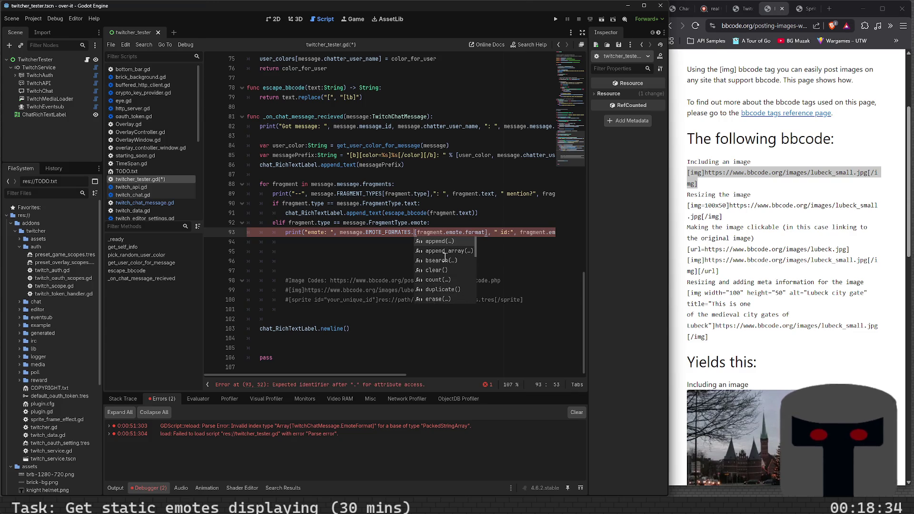
pyautogui.press('BackSpace')
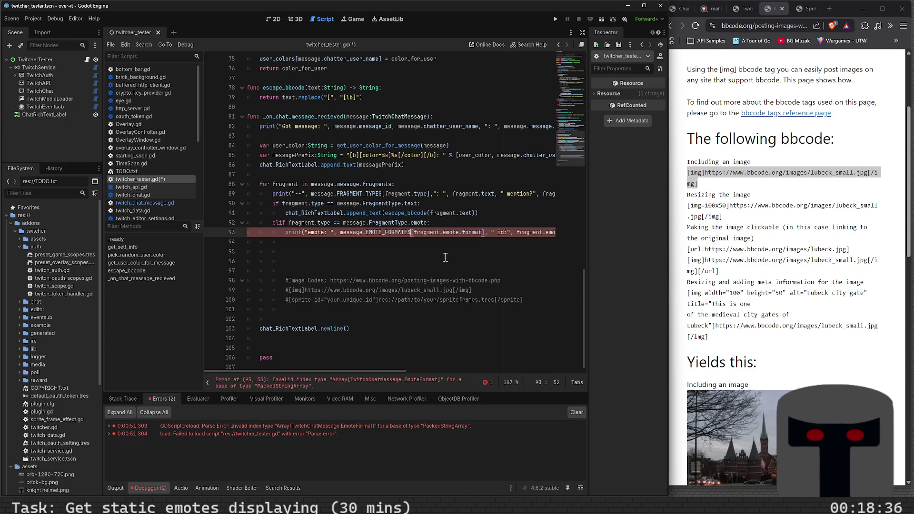
pyautogui.hotkey('ctrl', 's')
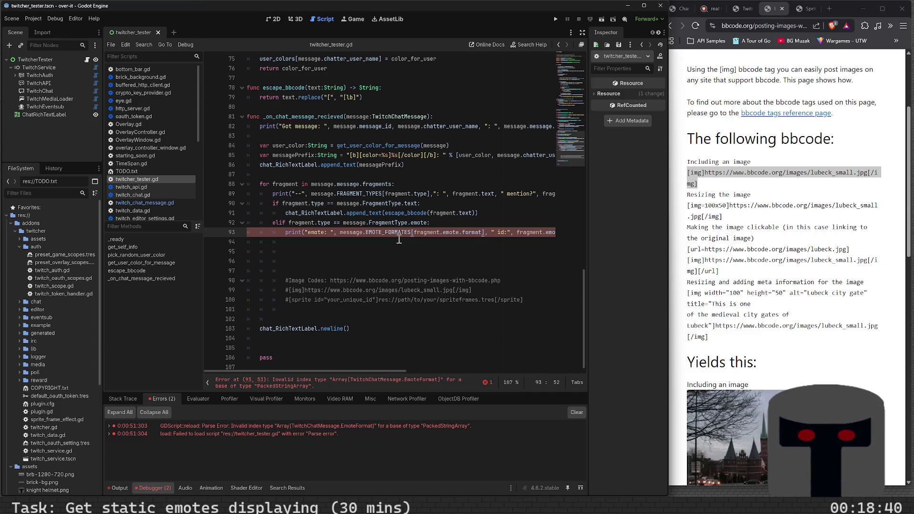
pyautogui.press('BackSpace')
pyautogui.press('BackSpace')
pyautogui.press('BackSpace')
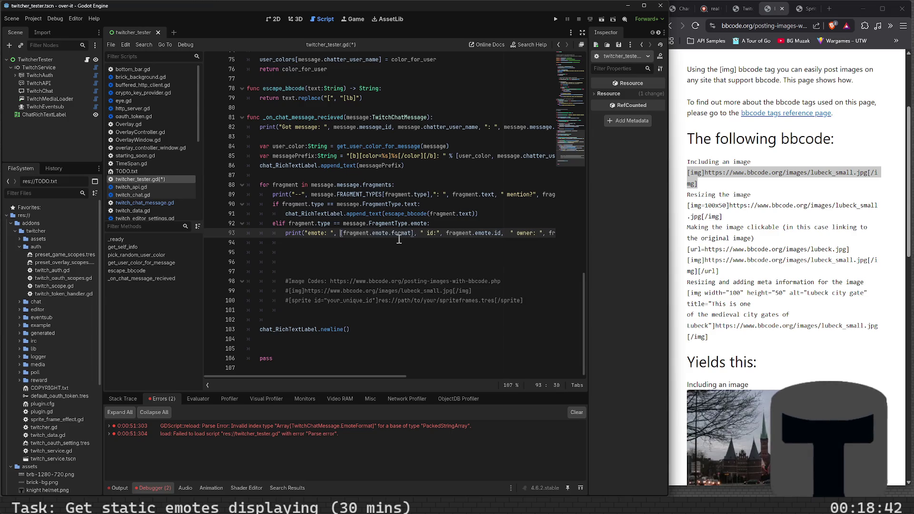
pyautogui.press('Delete')
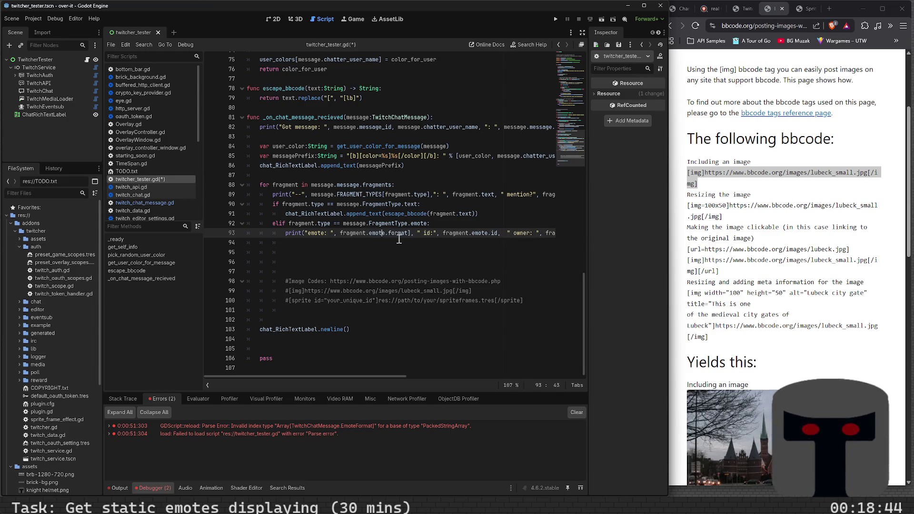
pyautogui.press('Right')
pyautogui.press('Right')
pyautogui.press('Right')
pyautogui.press('BackSpace')
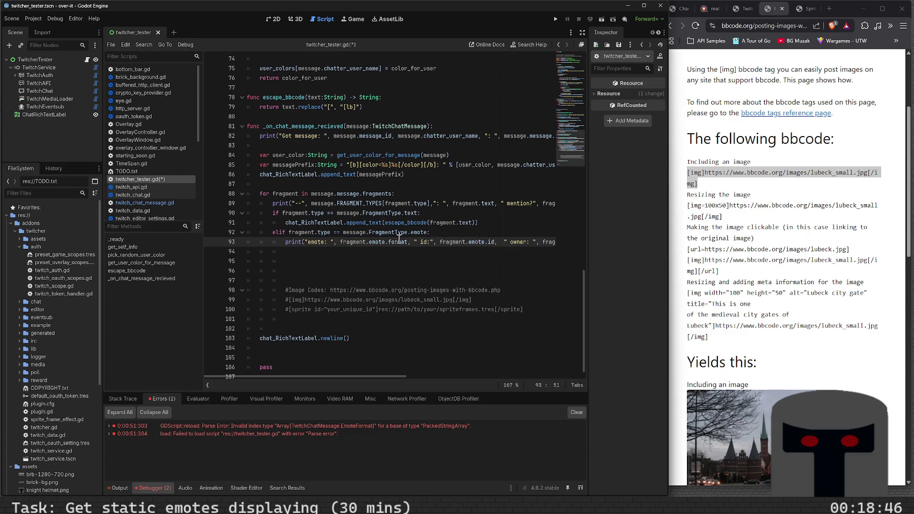
pyautogui.press('End')
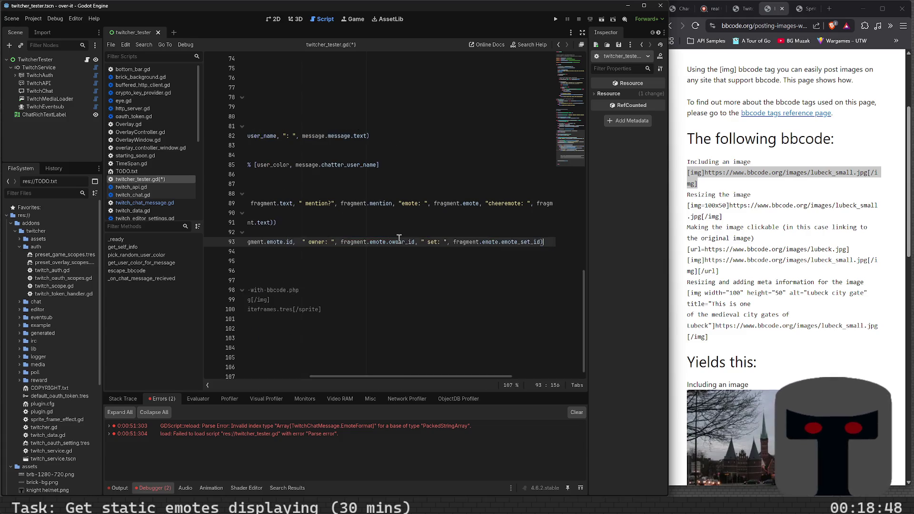
pyautogui.press('Home')
# Add print(message.EMOTE_FORMATES) above it, save, and run the chat tester.
pyautogui.press('Up')
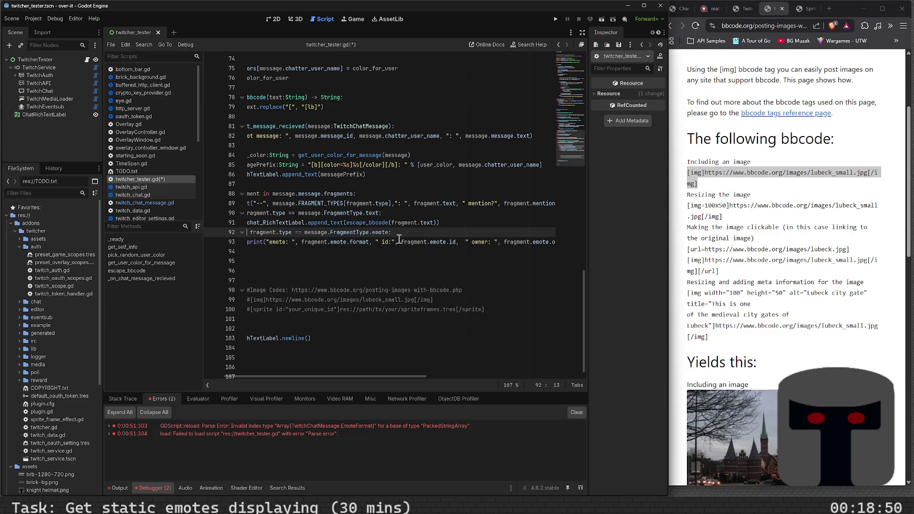
pyautogui.press('Return')
pyautogui.write('print')
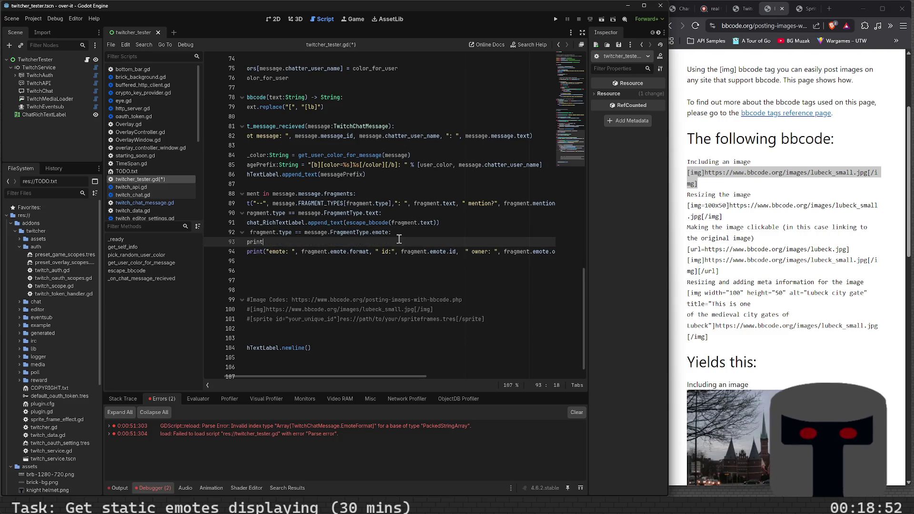
pyautogui.write('(message.')
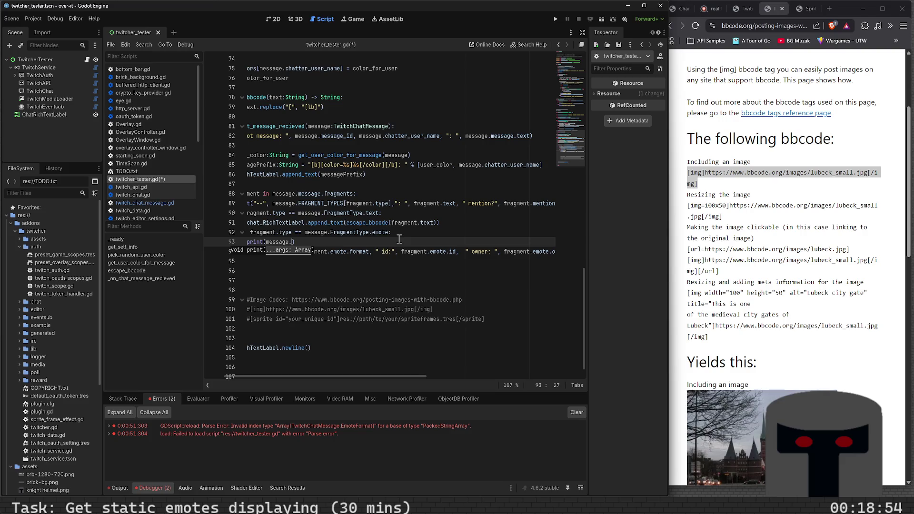
pyautogui.write('EMOTE')
pyautogui.press('Return')
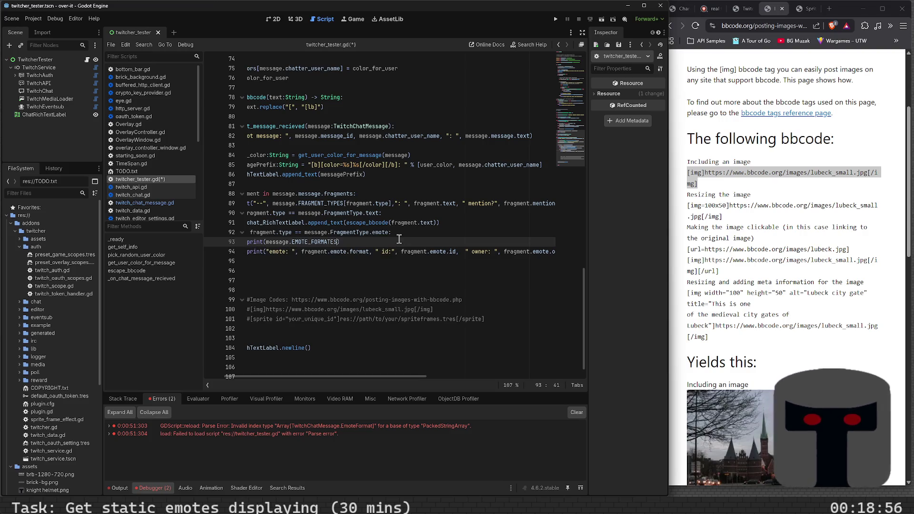
pyautogui.hotkey('ctrl', 's')
pyautogui.press('F5')
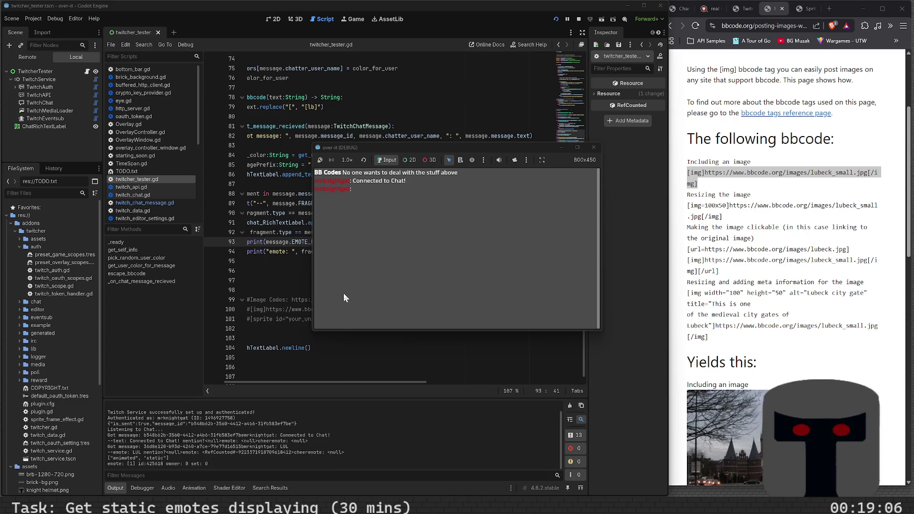
# Drag the DEBUG game window to the bottom-right and return to the script editor.
pyautogui.moveTo(393, 145)
pyautogui.mouseDown()
pyautogui.moveTo(673, 227)
pyautogui.moveTo(699, 327)
pyautogui.moveTo(698, 313)
pyautogui.mouseUp()
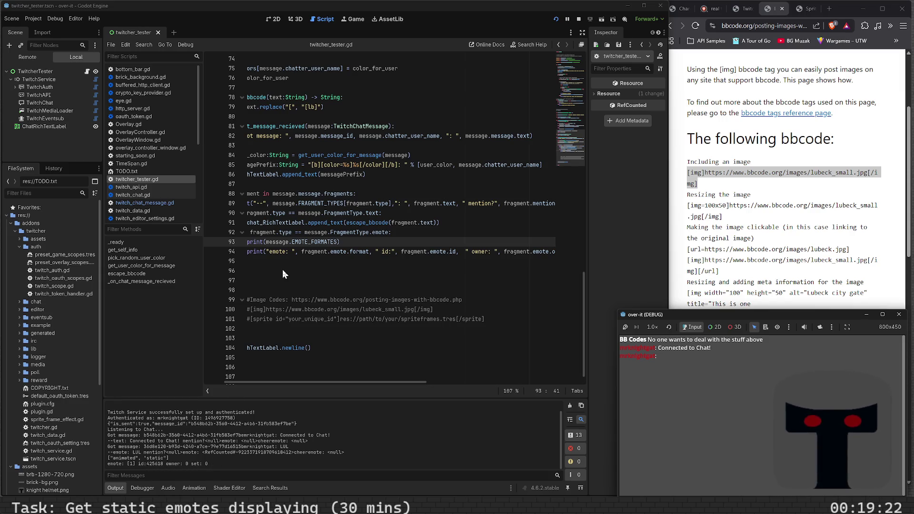
pyautogui.click(293, 261)
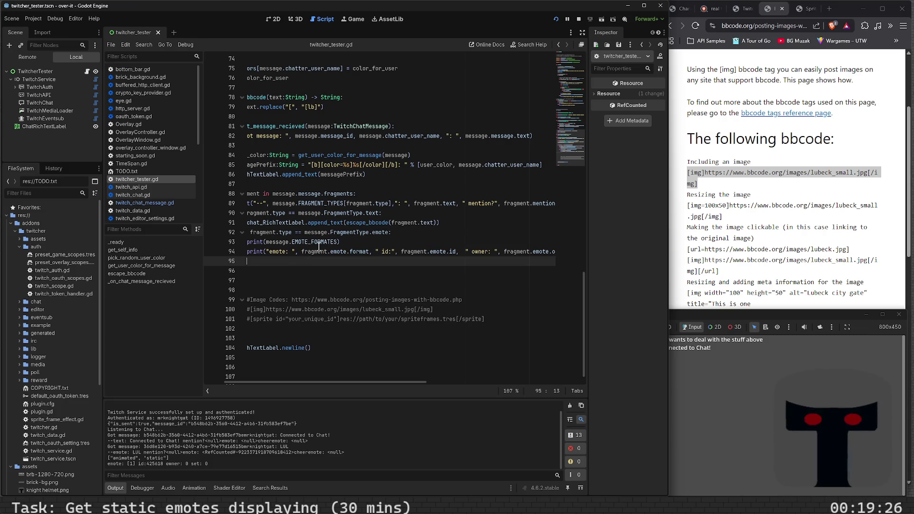
# Write print(message.EMOTE_FORMATES[fragment.emote.format]) on line 95, reusing the copied expression, and save.
pyautogui.moveTo(319, 247)
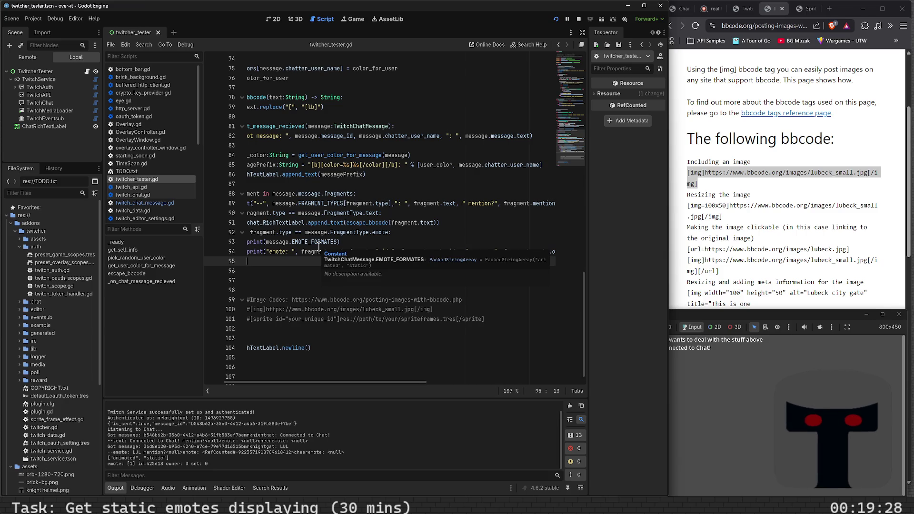
pyautogui.click(338, 242)
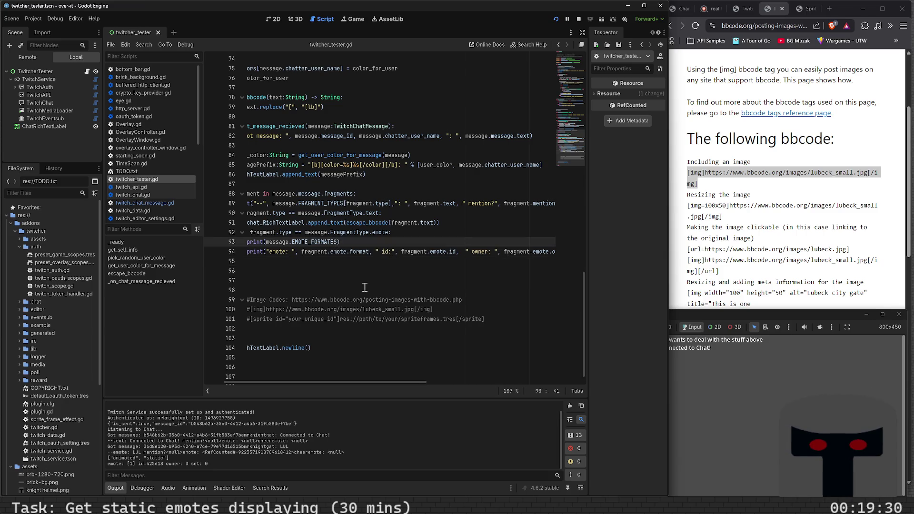
pyautogui.hotkey('shift', 'Left')
pyautogui.hotkey('shift', 'Left')
pyautogui.hotkey('shift', 'Left')
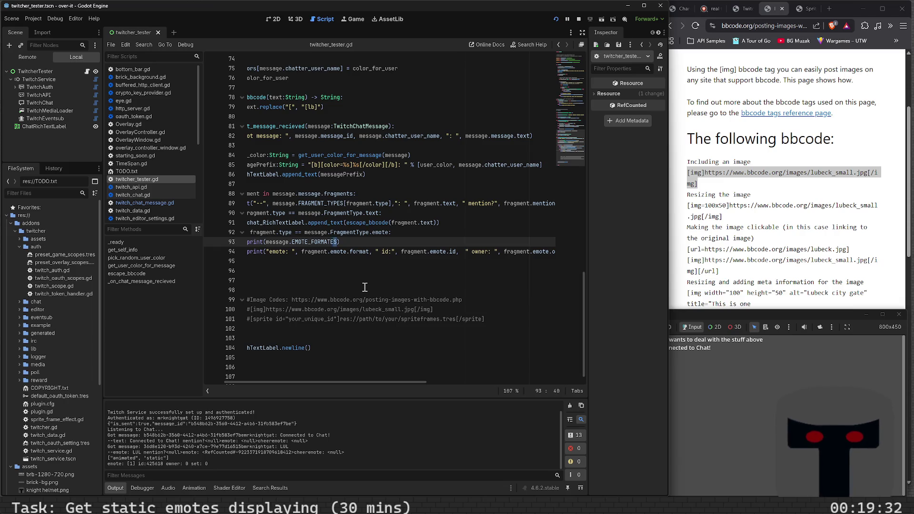
pyautogui.hotkey('shift', 'Left')
pyautogui.hotkey('shift', 'Left')
pyautogui.hotkey('shift', 'Left')
pyautogui.hotkey('ctrl', 'c')
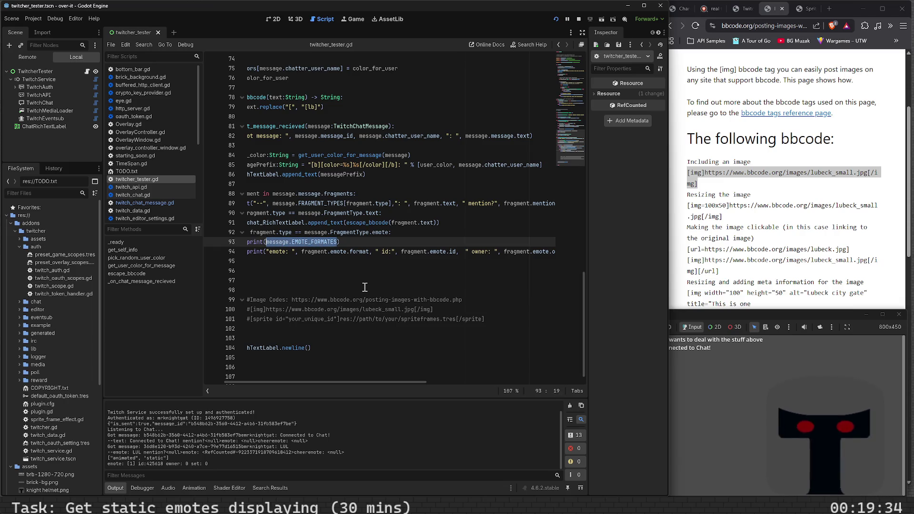
pyautogui.press('Down')
pyautogui.press('Down')
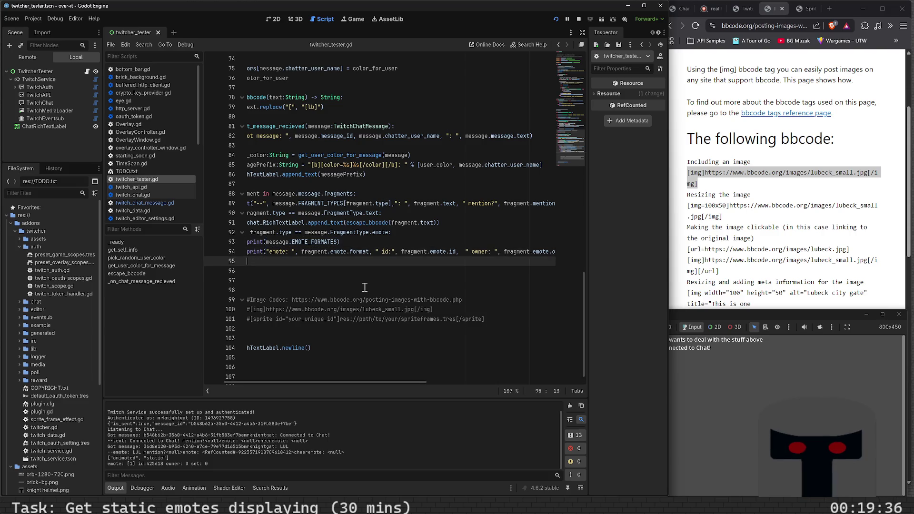
pyautogui.hotkey('ctrl', 'v')
pyautogui.write('print(')
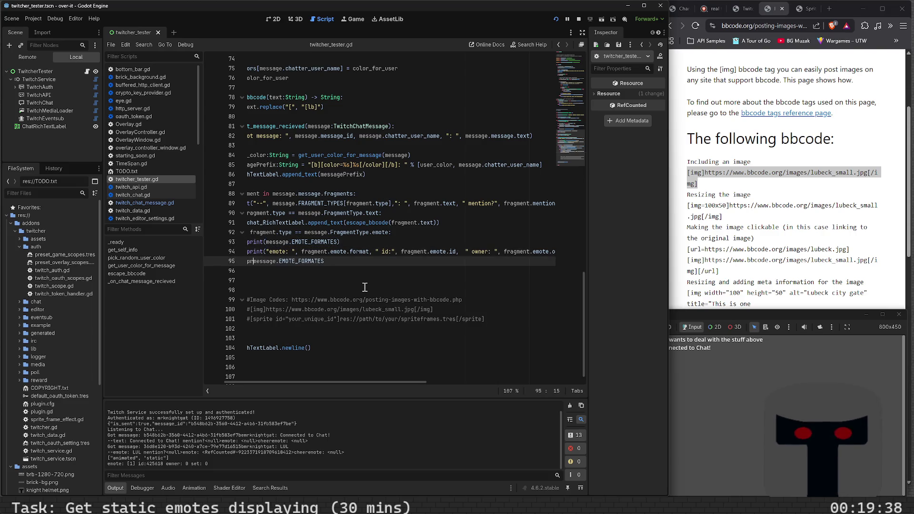
pyautogui.press('End')
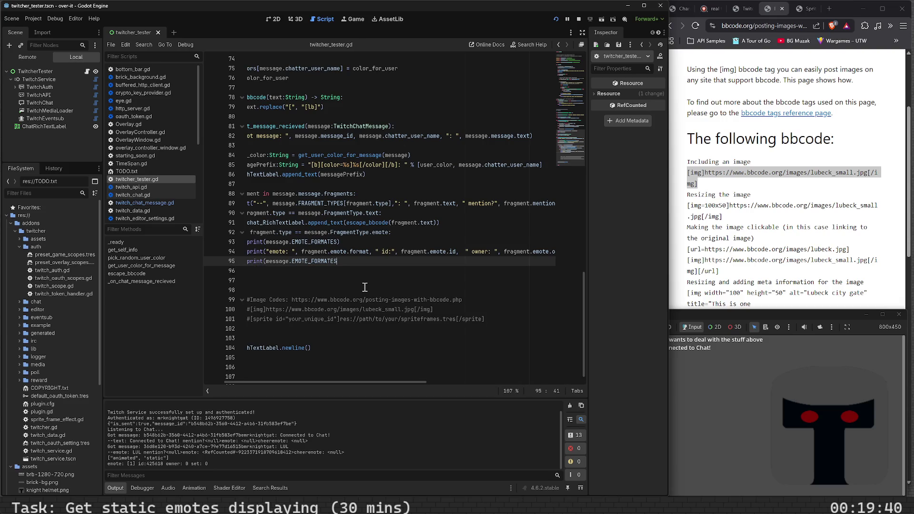
pyautogui.write('[fra')
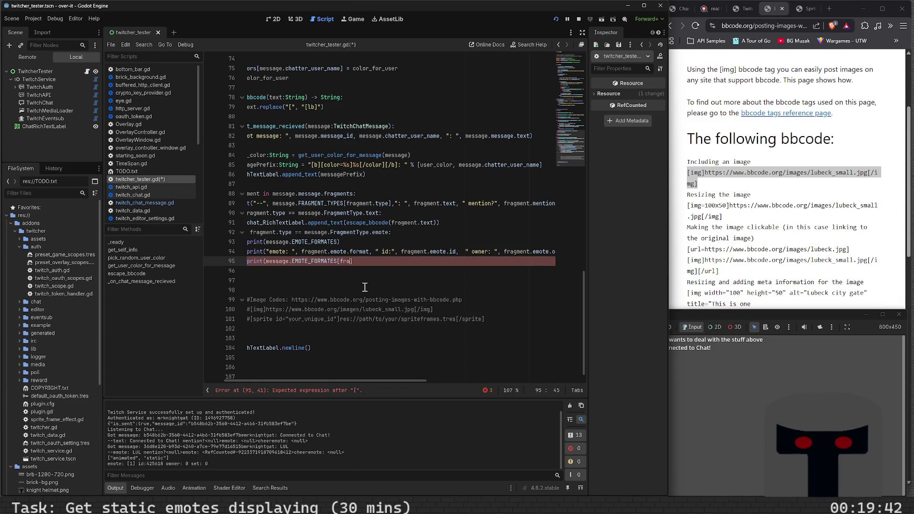
pyautogui.write('gme')
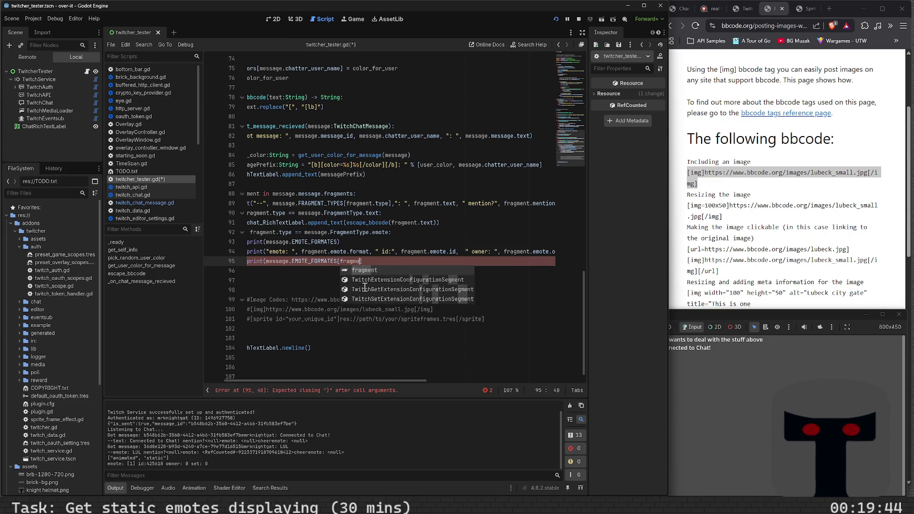
pyautogui.write('nt.emote.format])')
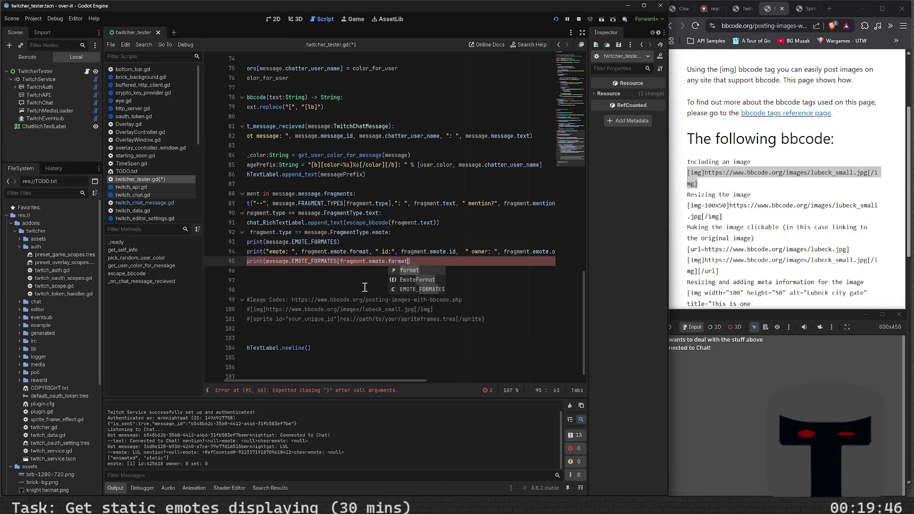
pyautogui.hotkey('ctrl', 's')
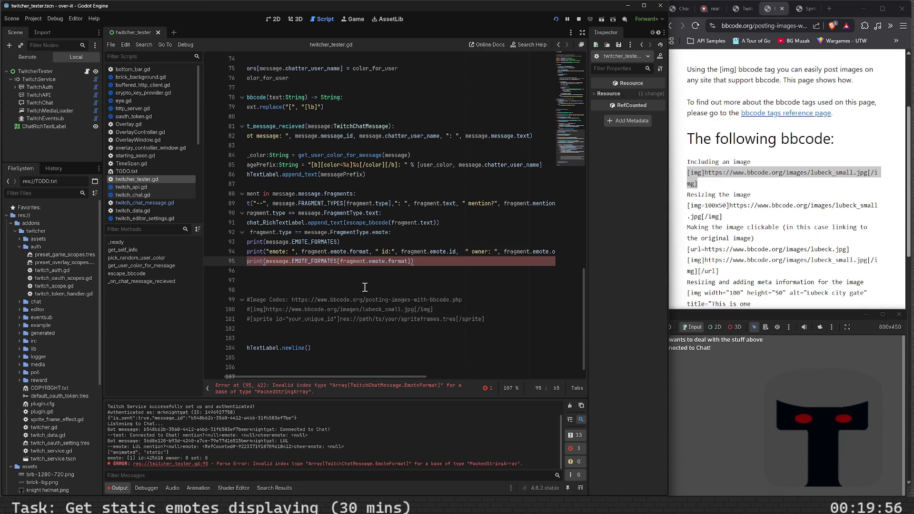
# Select parts of line 95 to get ready to rework the index expression.
pyautogui.hotkey('shift', 'Home')
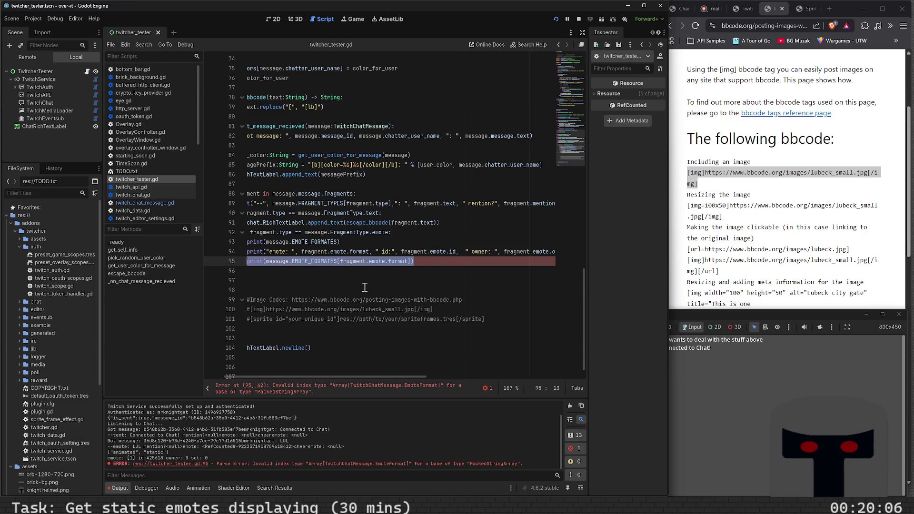
pyautogui.press('End')
pyautogui.press('Left')
pyautogui.press('Left')
pyautogui.hotkey('shift', 'Left')
pyautogui.hotkey('shift', 'Left')
pyautogui.hotkey('shift', 'Left')
# Replace the [fragment.emote.format] index with .at and then .find() attempts, removing each again.
pyautogui.hotkey('ctrl', 'shift', 'Left')
pyautogui.hotkey('ctrl', 'shift', 'Left')
pyautogui.hotkey('ctrl', 'shift', 'Left')
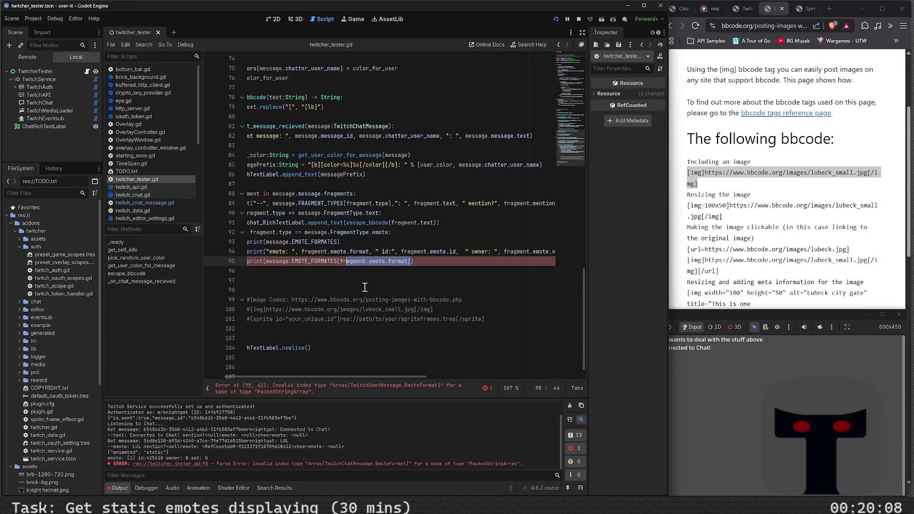
pyautogui.press('BackSpace')
pyautogui.write('.valu')
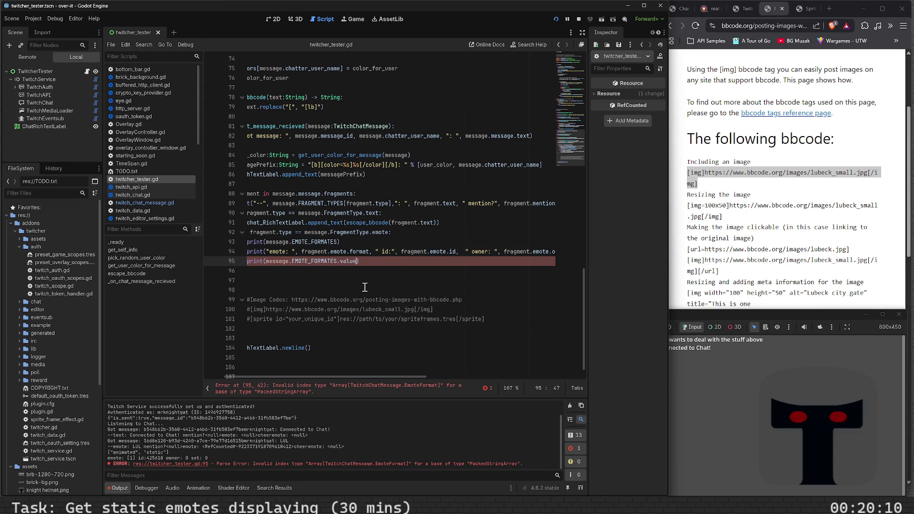
pyautogui.press('BackSpace')
pyautogui.press('BackSpace')
pyautogui.write('at)')
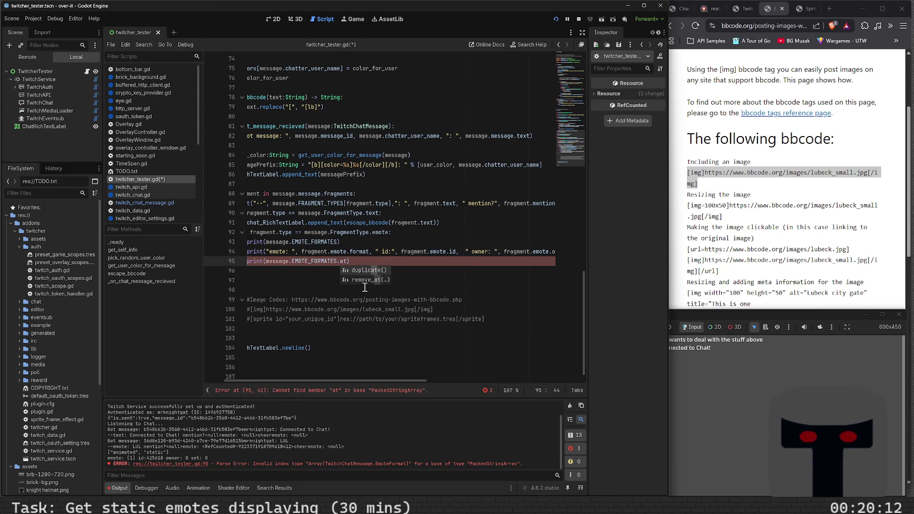
pyautogui.press('Left')
pyautogui.press('BackSpace')
pyautogui.press('BackSpace')
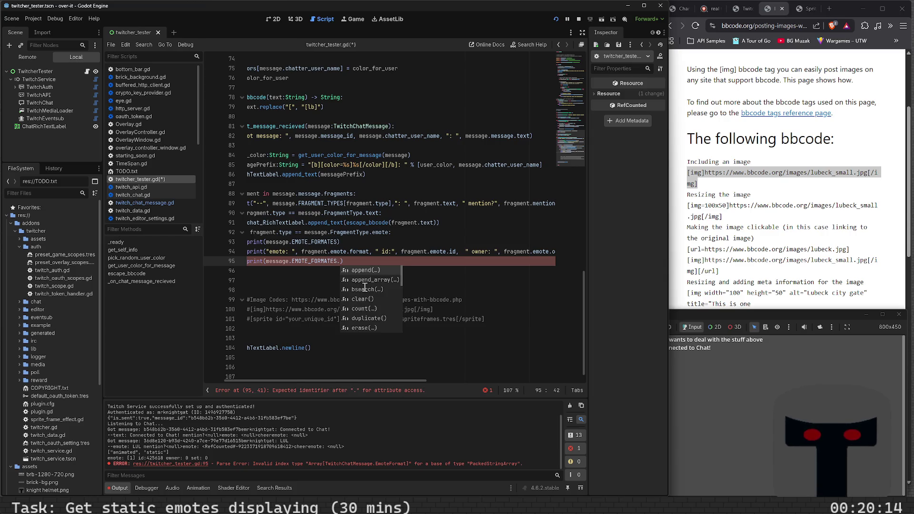
pyautogui.write('find(')
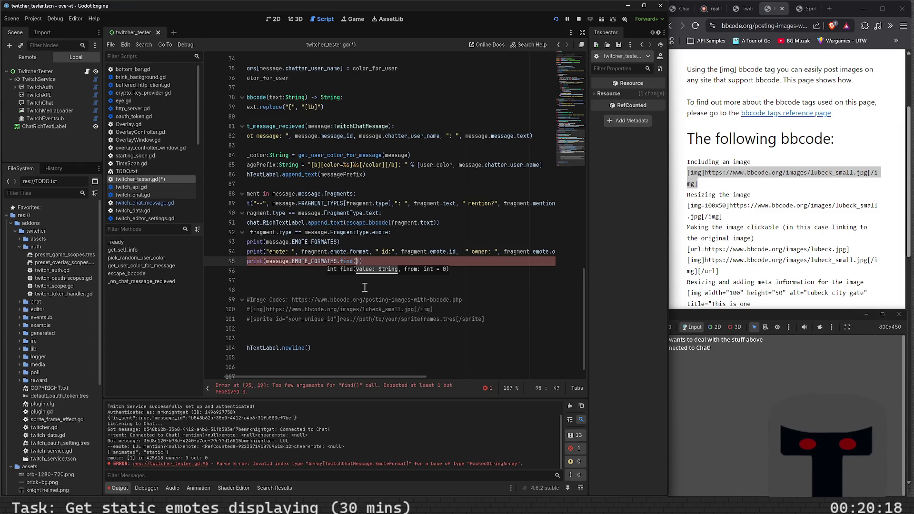
pyautogui.press('BackSpace')
pyautogui.press('BackSpace')
pyautogui.press('BackSpace')
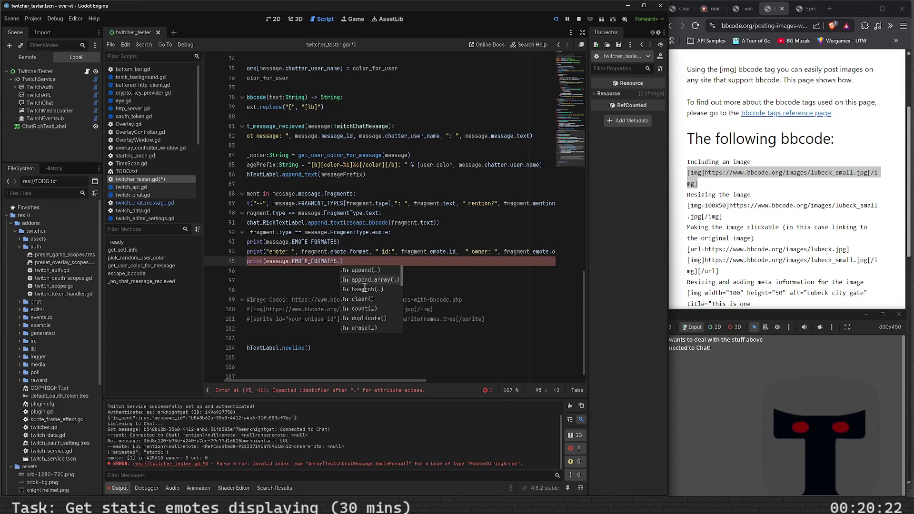
# Browse the autocomplete suggestions, then delete the whole EMOTE_FORMATES print statement on line 95.
pyautogui.scroll(-9, 365, 287)
pyautogui.scroll(-7, 365, 287)
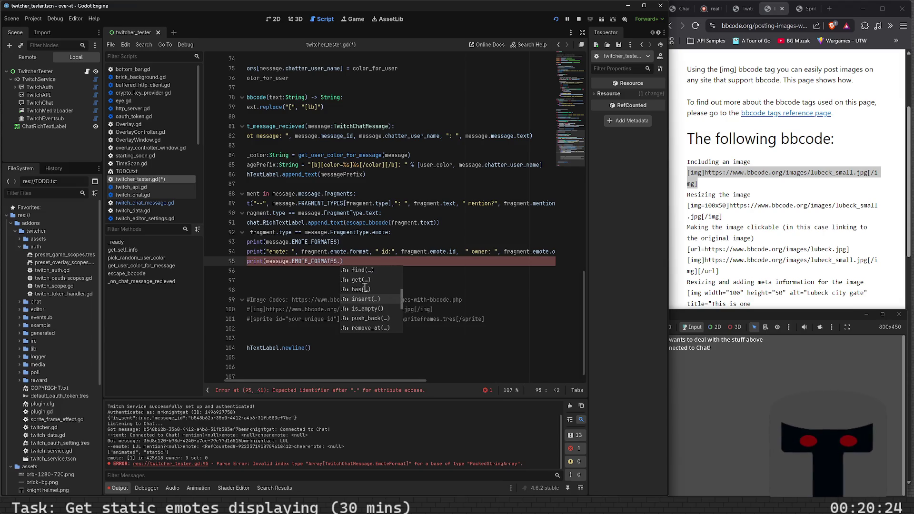
pyautogui.scroll(-3, 365, 287)
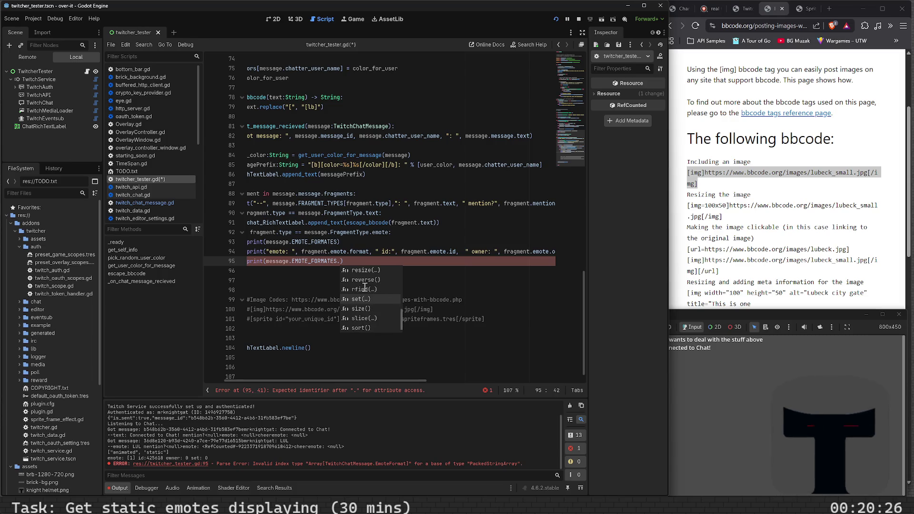
pyautogui.scroll(4, 365, 287)
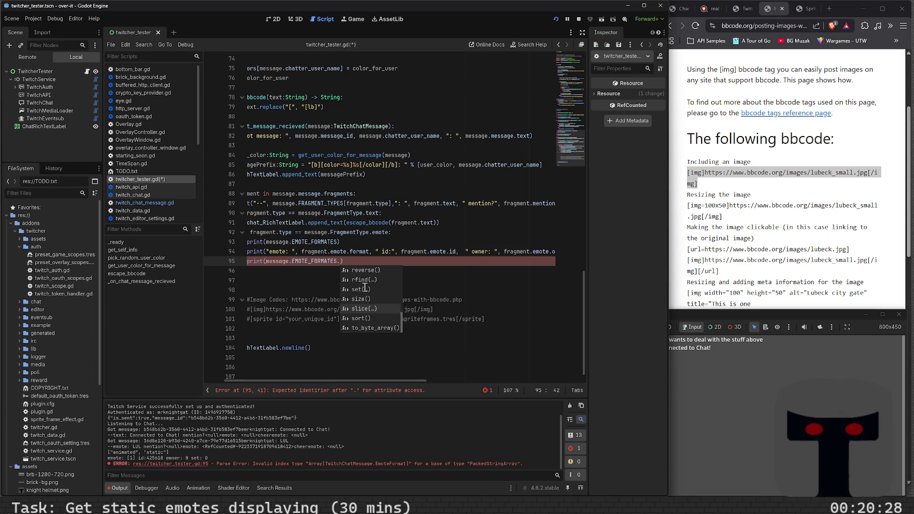
pyautogui.scroll(3, 364, 287)
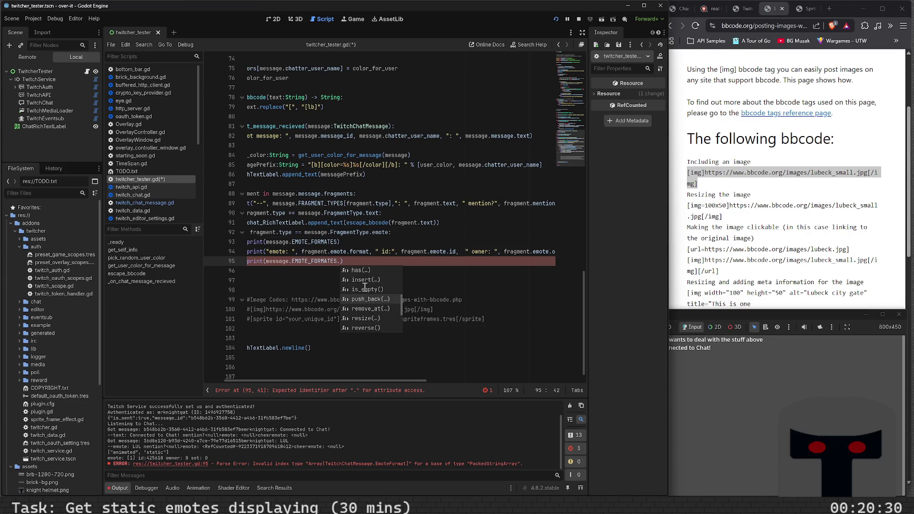
pyautogui.scroll(3, 364, 288)
pyautogui.scroll(6, 364, 287)
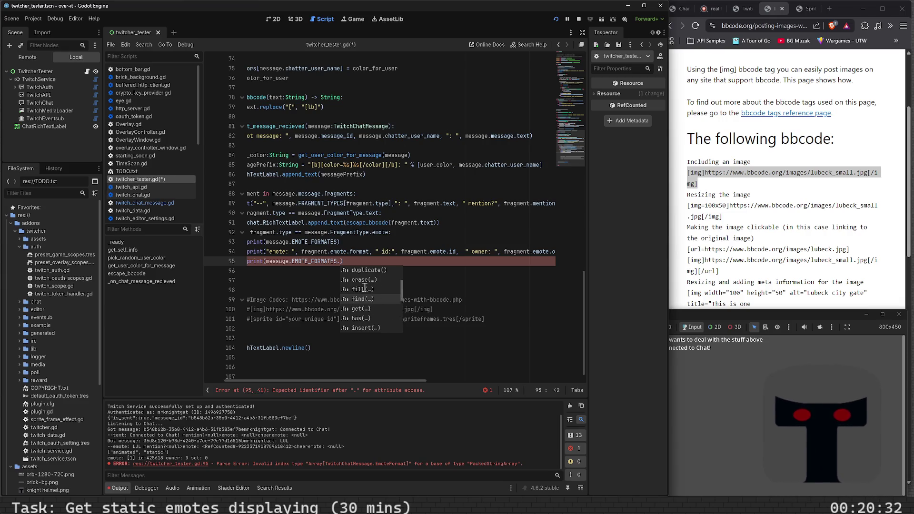
pyautogui.scroll(2, 364, 287)
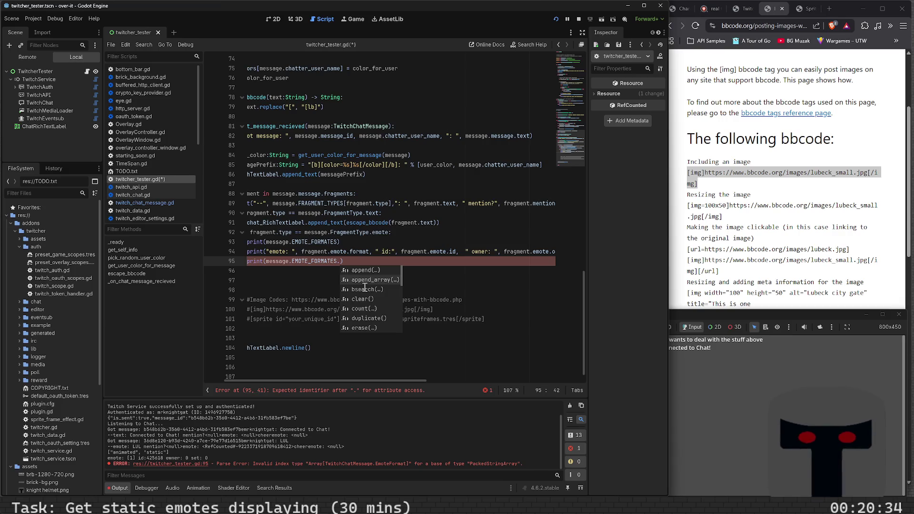
pyautogui.press('Escape')
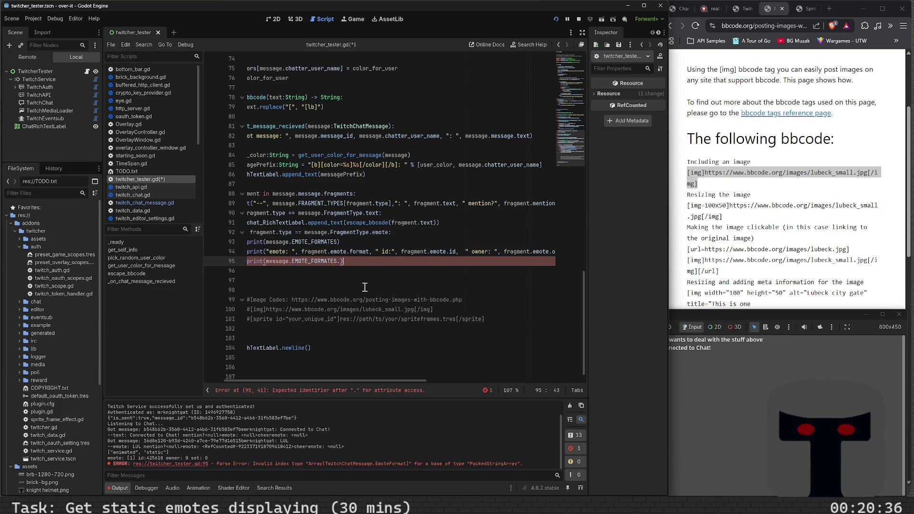
pyautogui.press('End')
pyautogui.hotkey('shift', 'Home')
pyautogui.press('BackSpace')
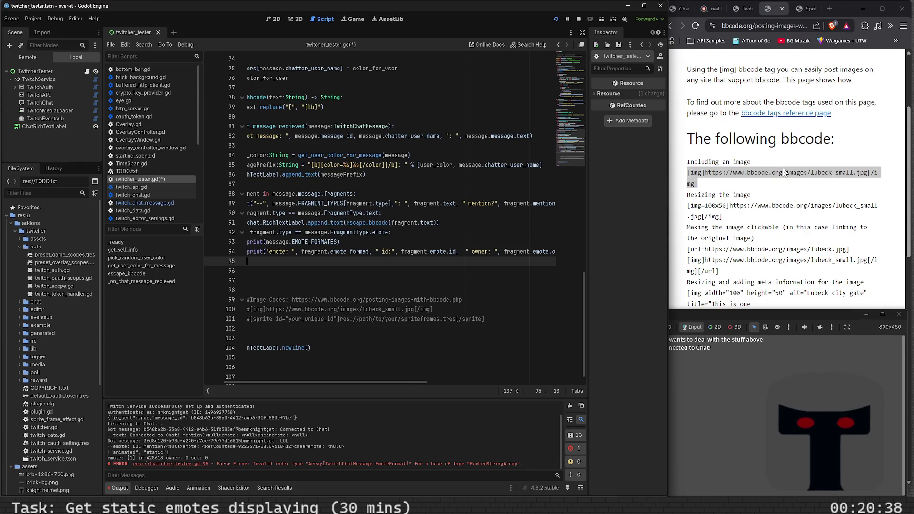
# Search 'godot packaged string array value' in a new browser tab.
pyautogui.click(770, 142)
pyautogui.click(830, 9)
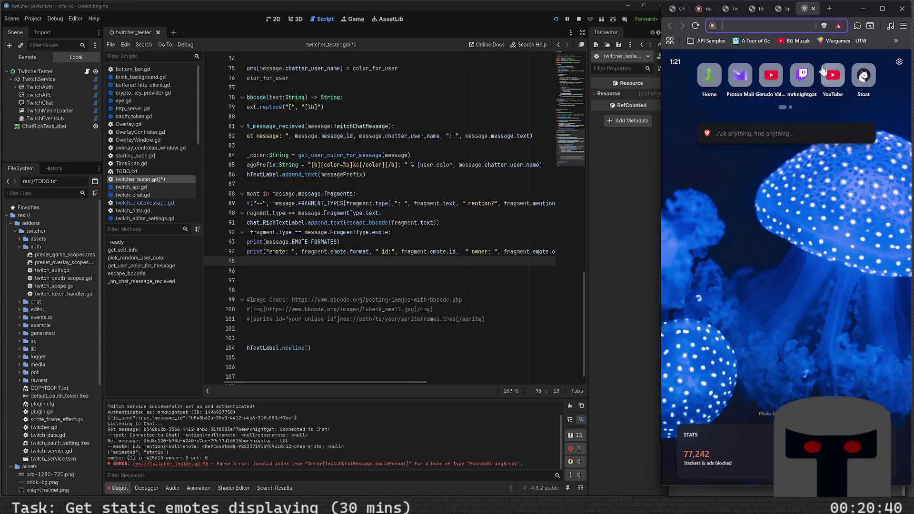
pyautogui.write('godot p')
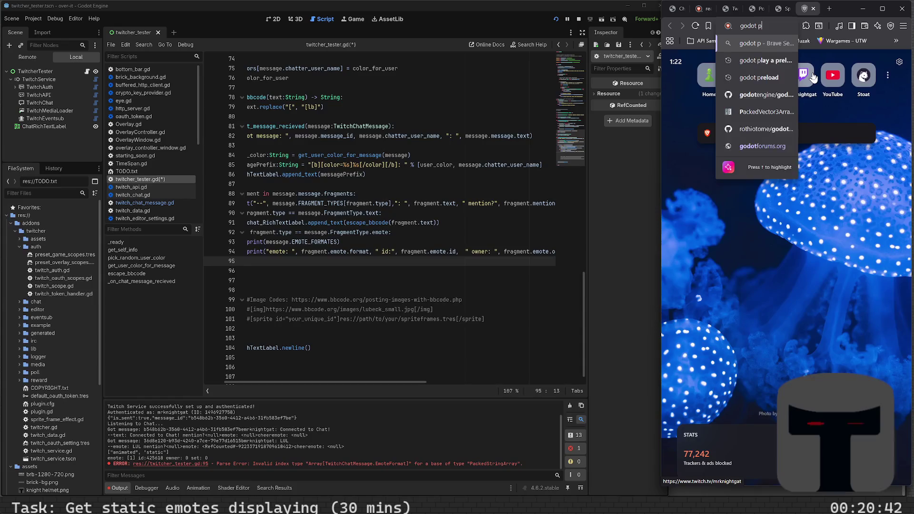
pyautogui.write('ackaged string arry')
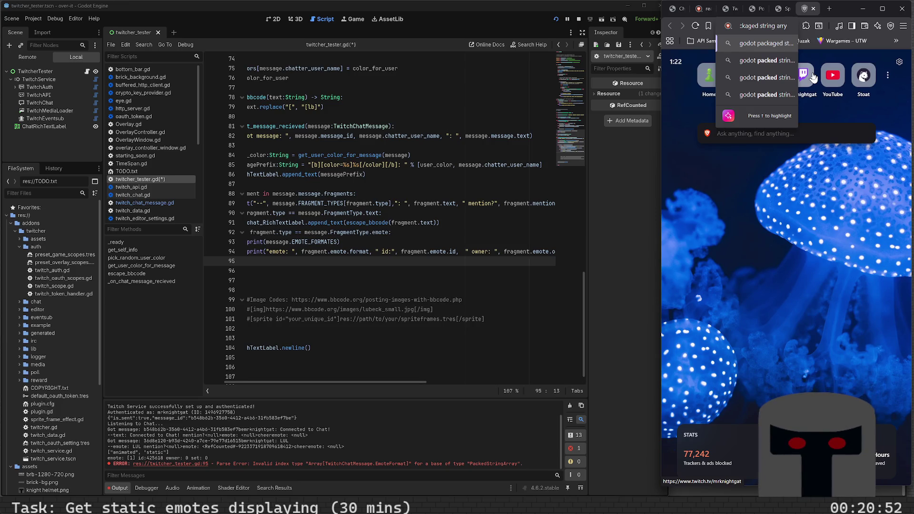
pyautogui.press('BackSpace')
pyautogui.press('BackSpace')
pyautogui.press('BackSpace')
pyautogui.write('rray value at index')
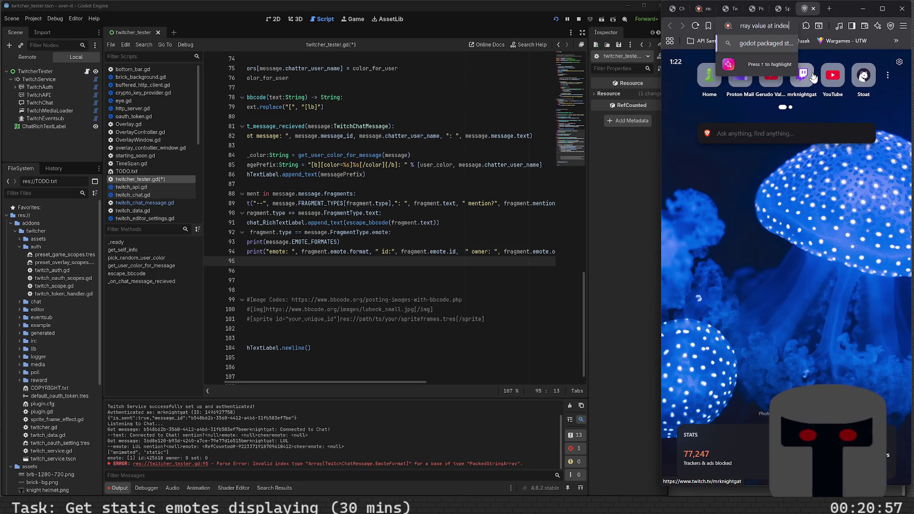
pyautogui.press('Return')
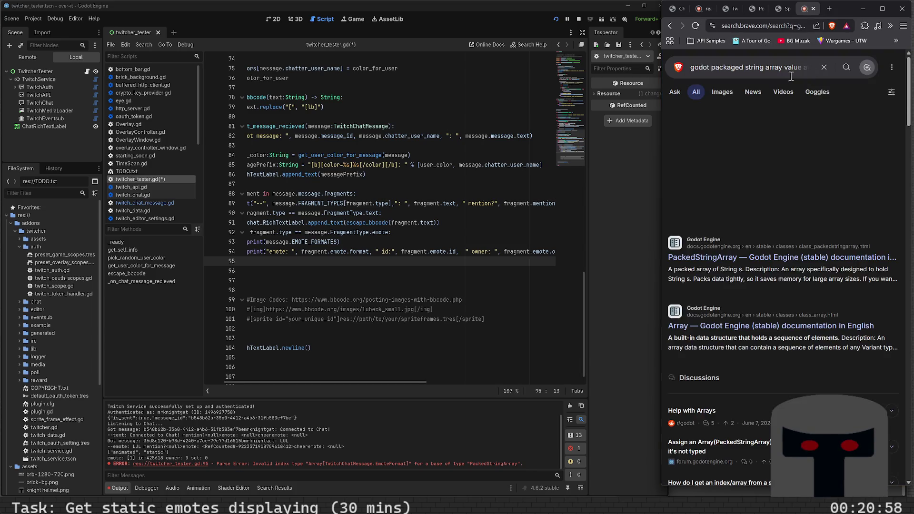
# Open the PackedStringArray documentation result and scroll down to its Methods table.
pyautogui.click(750, 257)
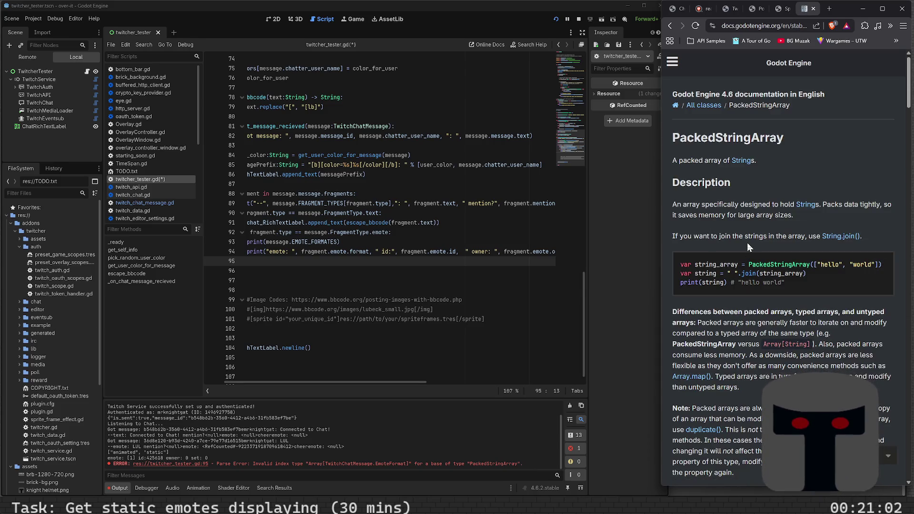
pyautogui.scroll(-10, 747, 243)
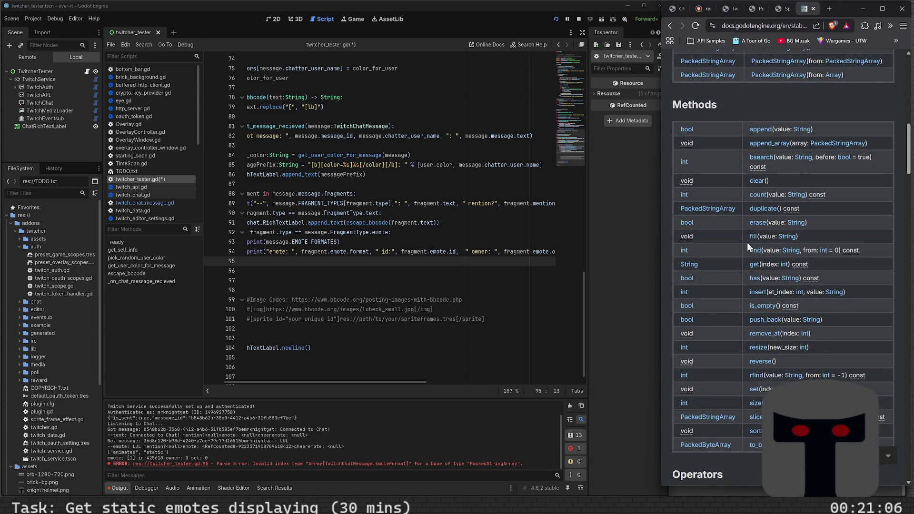
pyautogui.scroll(10, 747, 242)
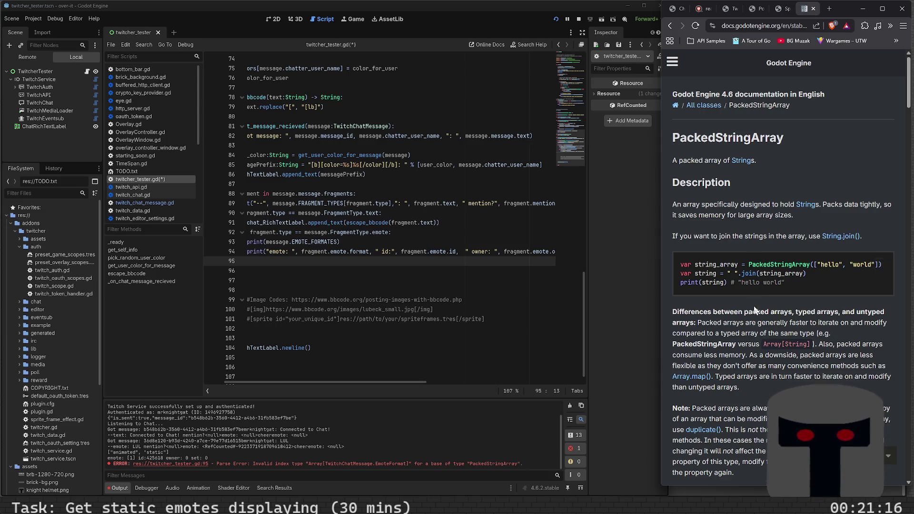
pyautogui.scroll(-3, 753, 311)
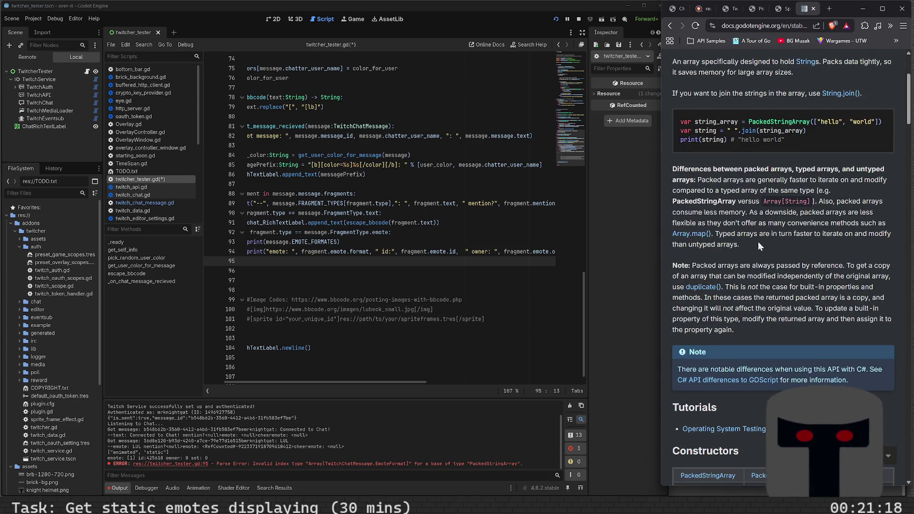
pyautogui.scroll(-6, 758, 242)
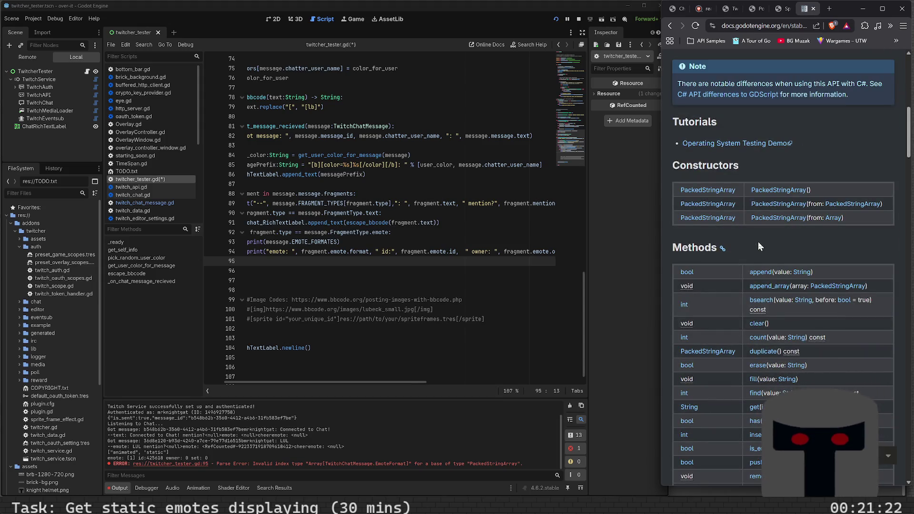
pyautogui.scroll(-3, 759, 243)
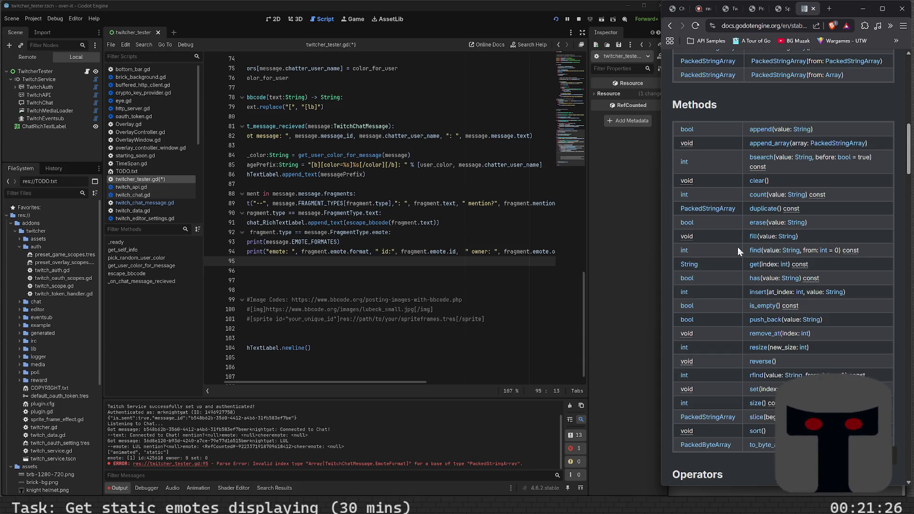
# Try wrapping line 94's format in message.EMOTE_FORMATES.get(), then undo back to the original emote print.
pyautogui.click(324, 261)
pyautogui.click(293, 251)
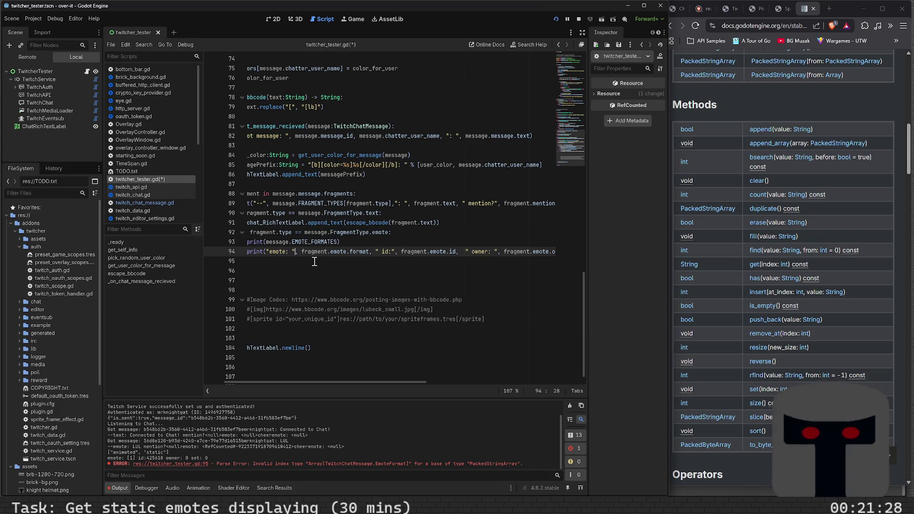
pyautogui.click(301, 250)
pyautogui.press('Right')
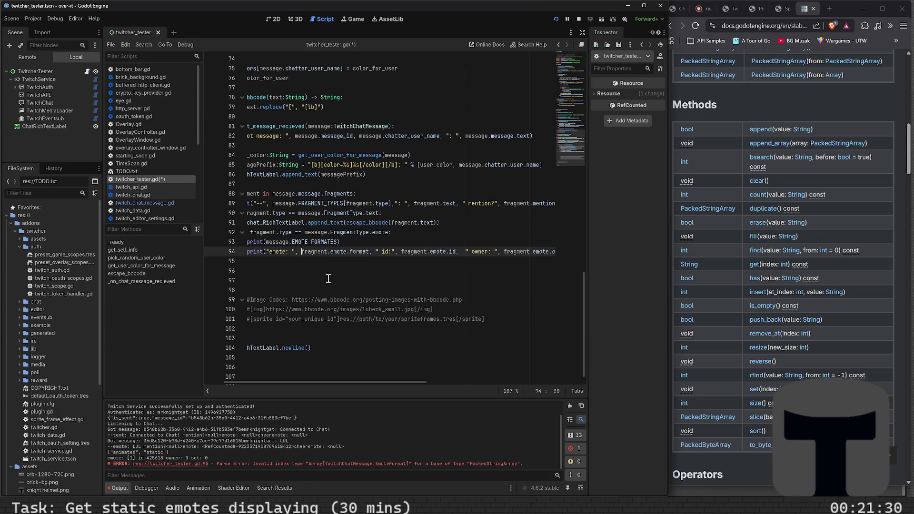
pyautogui.write('messa.g')
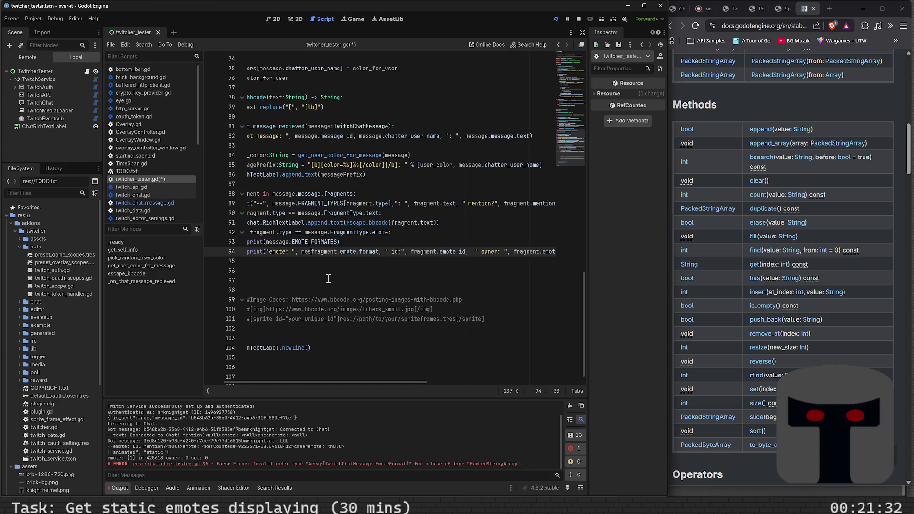
pyautogui.press('BackSpace')
pyautogui.press('BackSpace')
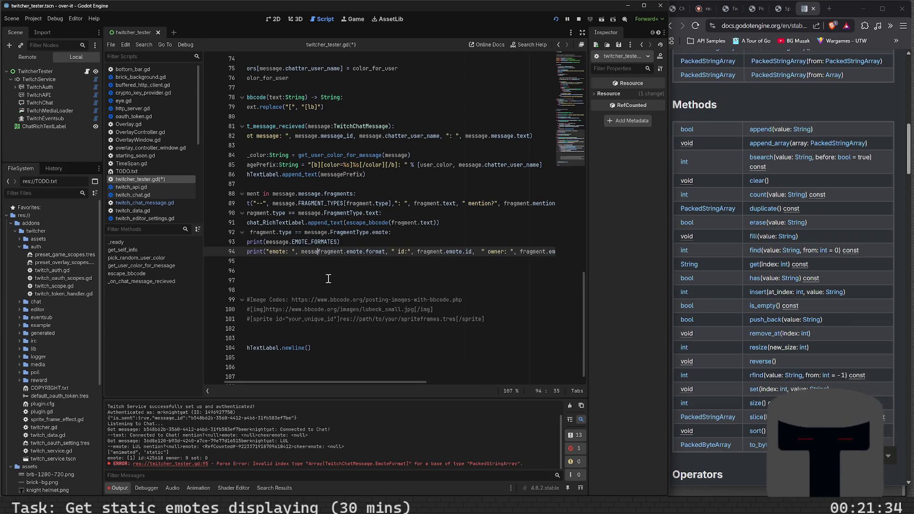
pyautogui.write('ge.EMOTE_FORMATES.')
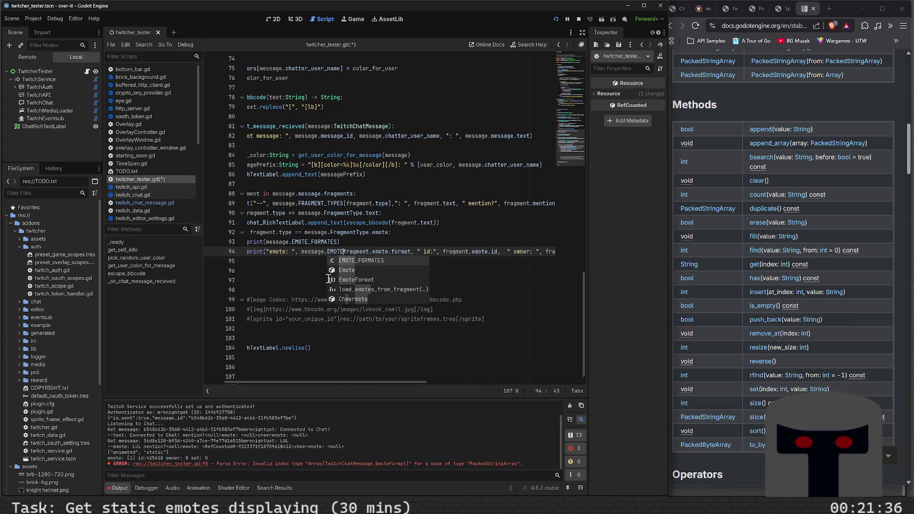
pyautogui.write('get(')
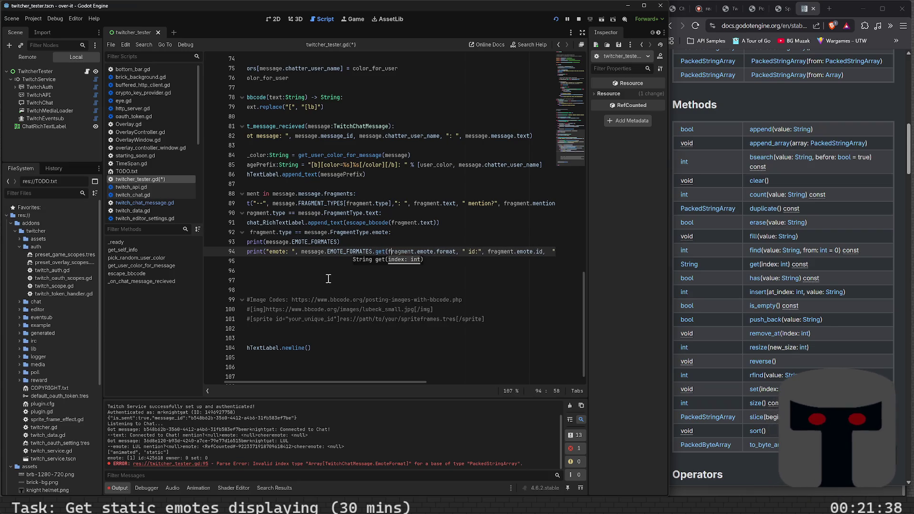
pyautogui.hotkey('ctrl', 'Right')
pyautogui.hotkey('ctrl', 'Right')
pyautogui.press('Right')
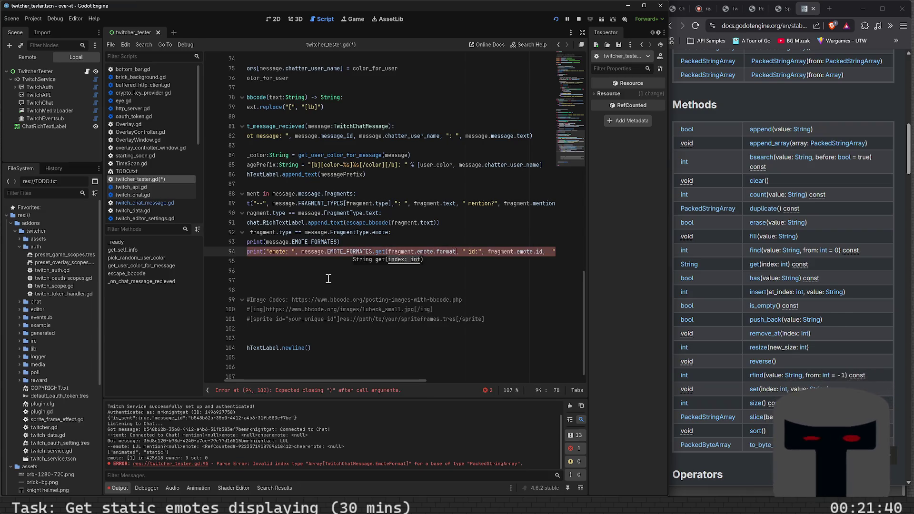
pyautogui.write(')')
pyautogui.hotkey('ctrl', 's')
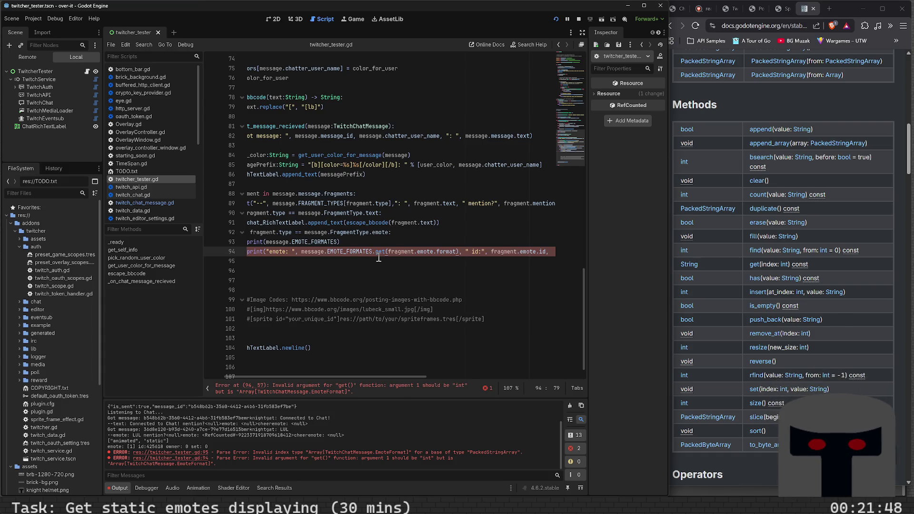
pyautogui.hotkey('ctrl', 'z')
pyautogui.hotkey('ctrl', 'z')
pyautogui.hotkey('ctrl', 'z')
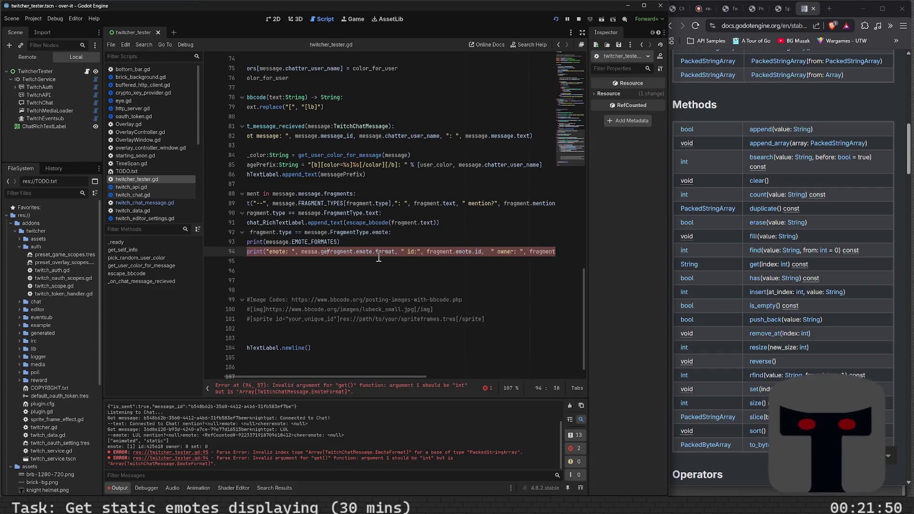
pyautogui.hotkey('ctrl', 'z')
# Start line 95 with message.EMOTE_FORMATES.get( using autocomplete.
pyautogui.click(379, 257)
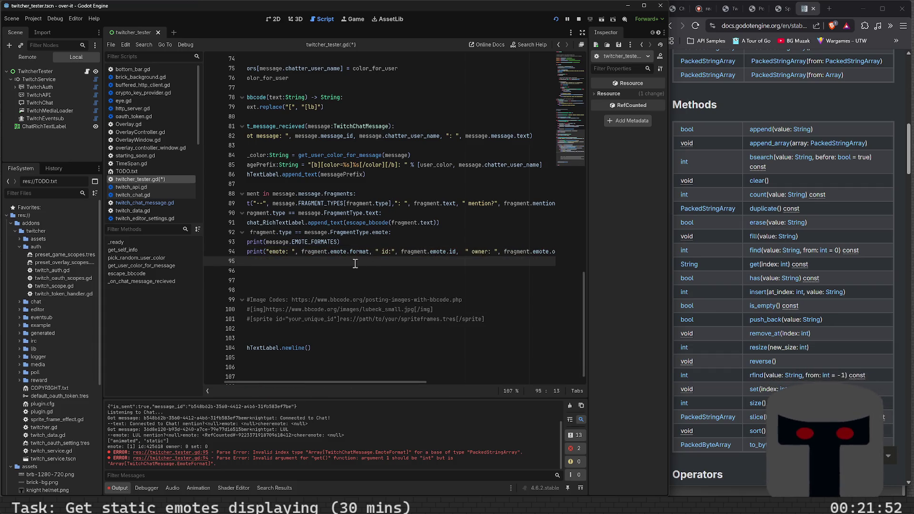
pyautogui.write('print(m')
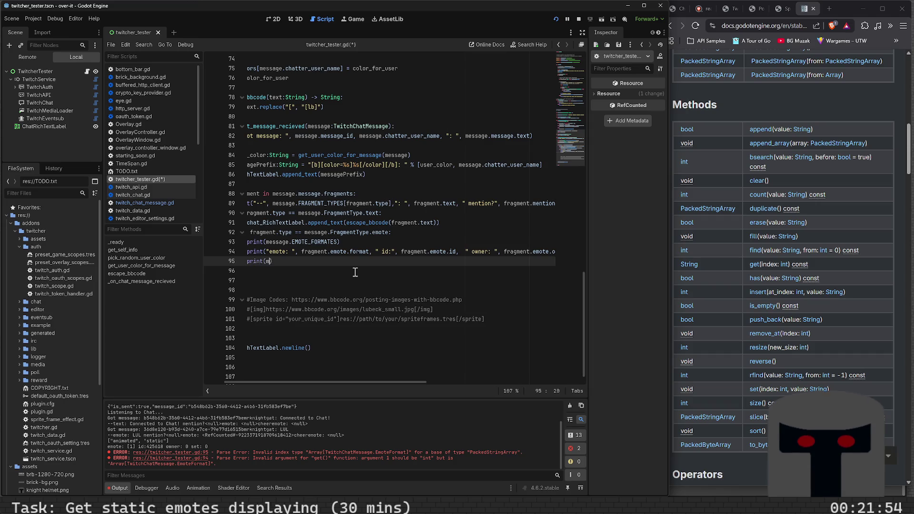
pyautogui.press('BackSpace')
pyautogui.press('BackSpace')
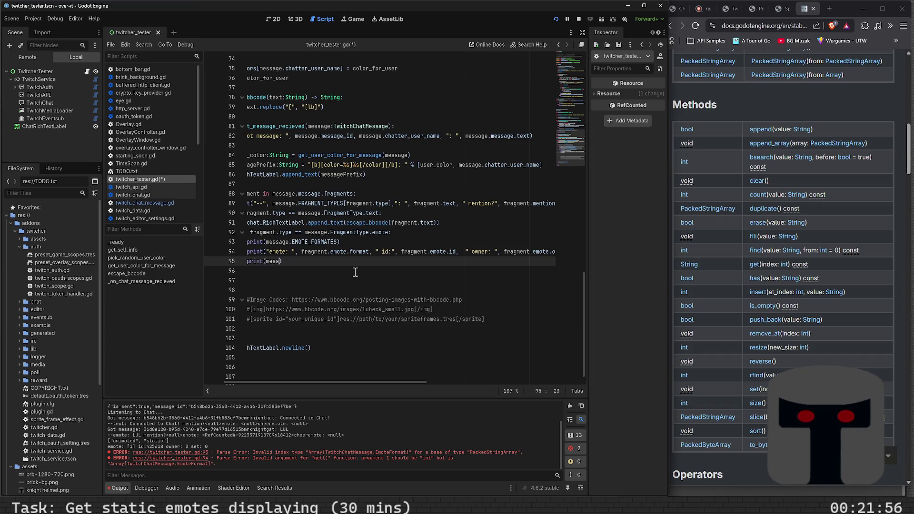
pyautogui.write('age.EMOTE')
pyautogui.press('Return')
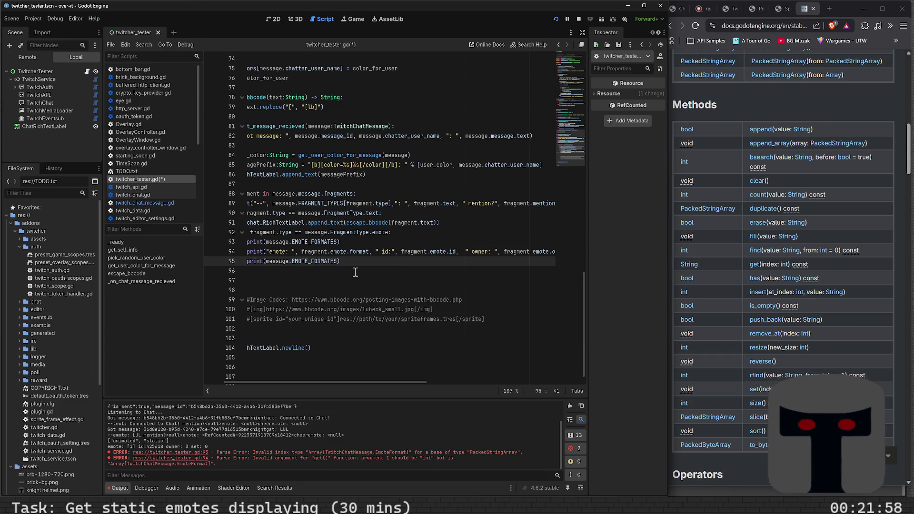
pyautogui.write('./')
pyautogui.press('BackSpace')
pyautogui.write('get(')
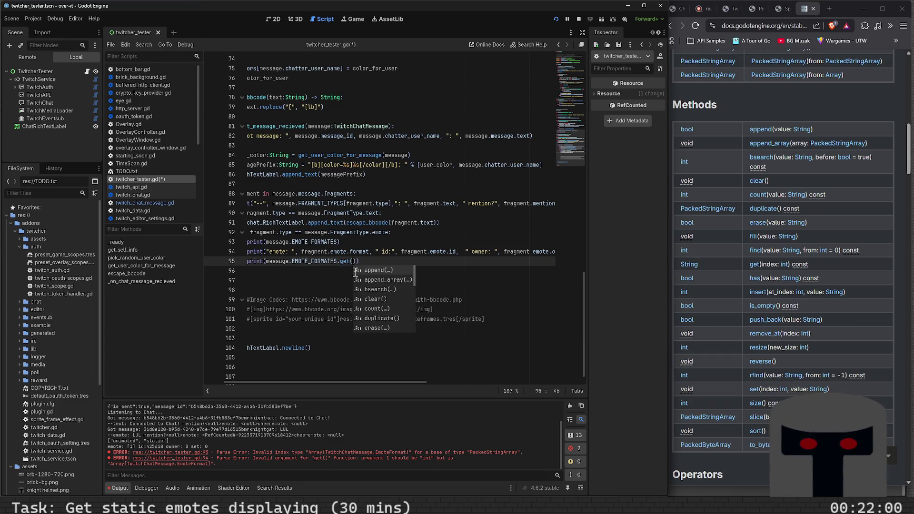
pyautogui.press('Return')
# Complete line 95 with the fragment.emote.format argument, close the print, and save.
pyautogui.write('far')
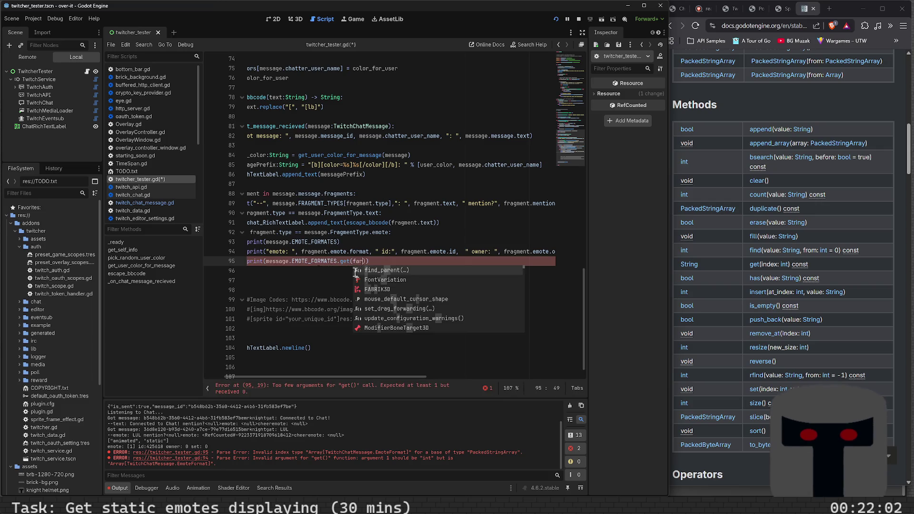
pyautogui.press('BackSpace')
pyautogui.press('BackSpace')
pyautogui.write('rag')
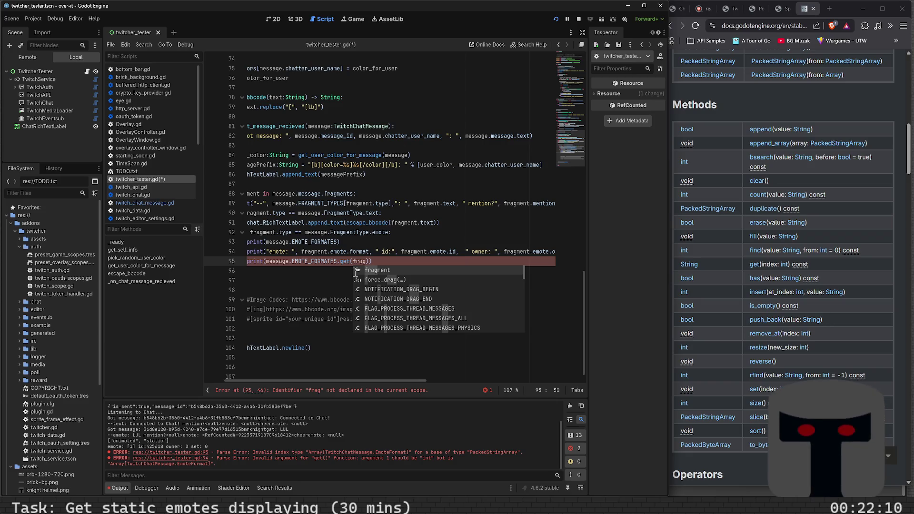
pyautogui.press('Return')
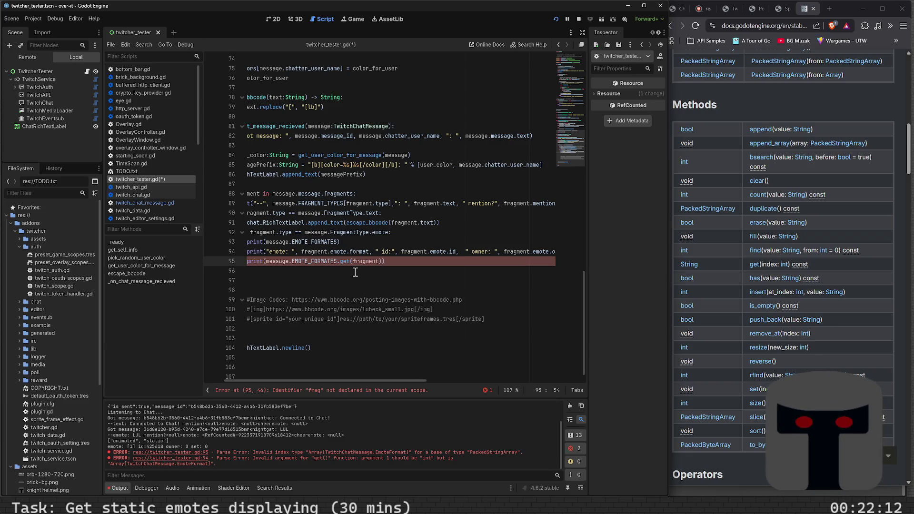
pyautogui.write('.emote.')
pyautogui.write('format')
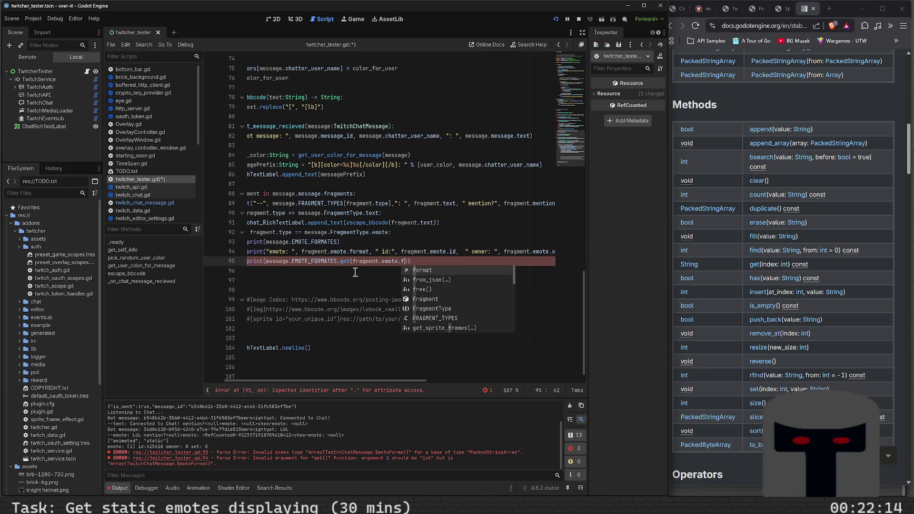
pyautogui.press('Return')
pyautogui.write('))')
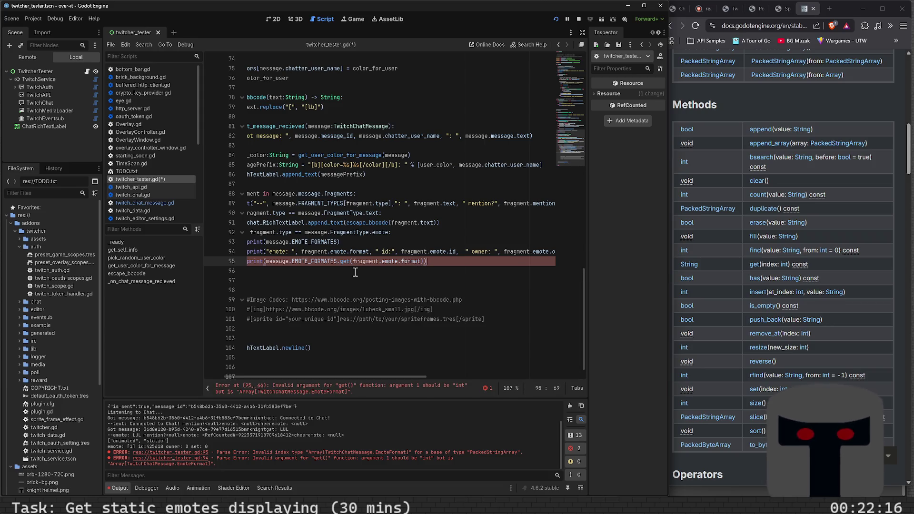
pyautogui.hotkey('ctrl', 's')
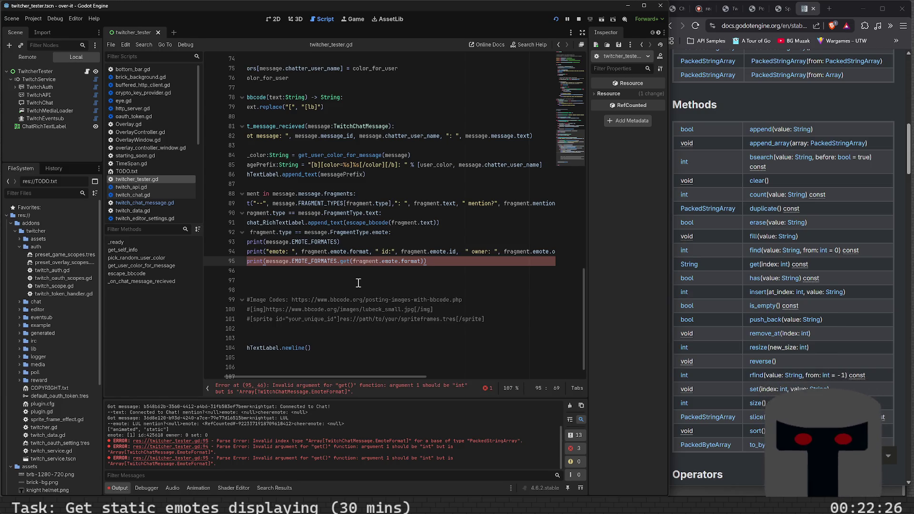
# Browse the array method suggestions after format on line 95 and remove the stray dot.
pyautogui.moveTo(410, 257)
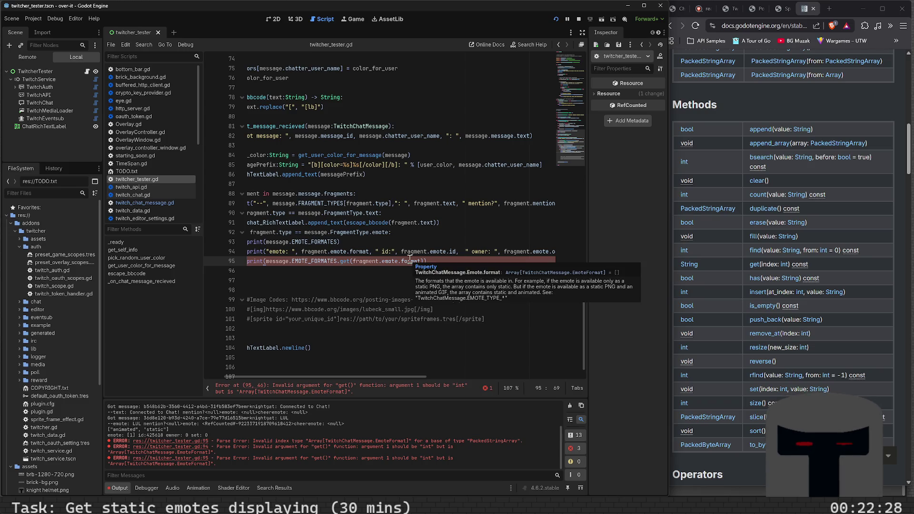
pyautogui.click(417, 261)
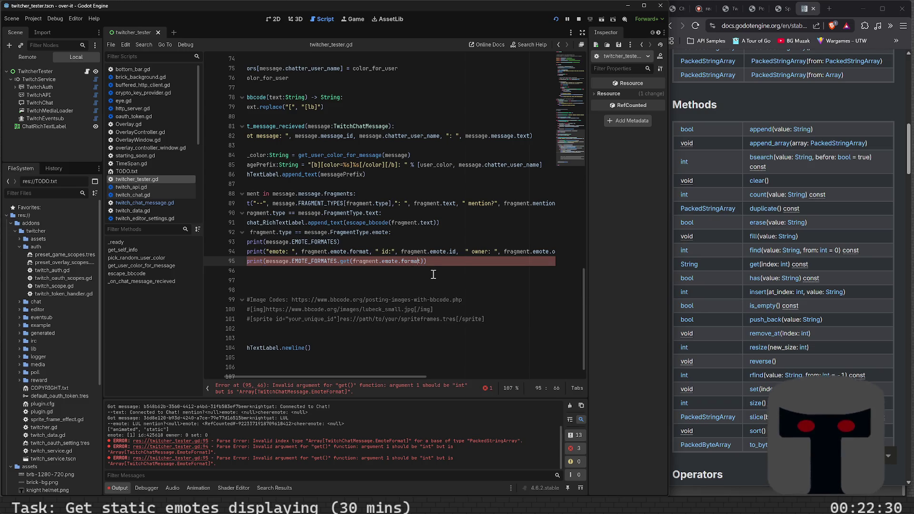
pyautogui.press('Down')
pyautogui.press('Home')
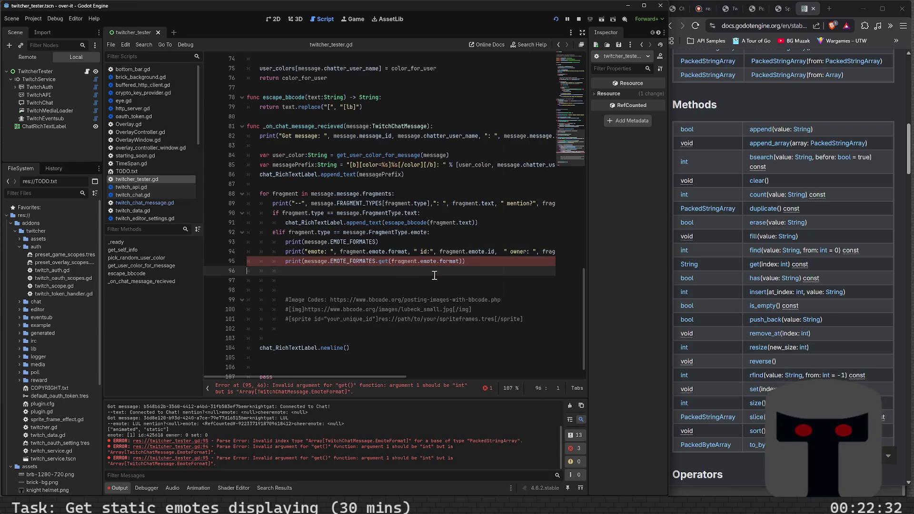
pyautogui.press('Up')
pyautogui.press('End')
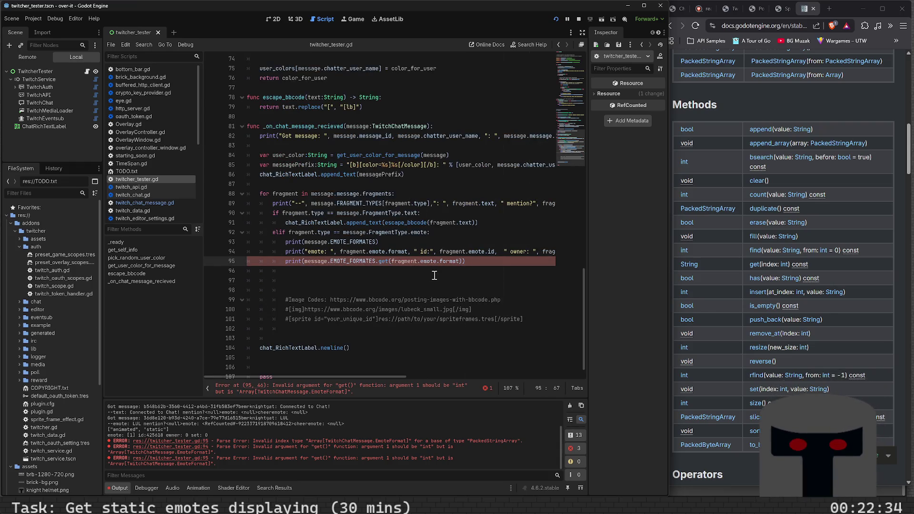
pyautogui.press('Down')
pyautogui.press('Down')
pyautogui.press('Down')
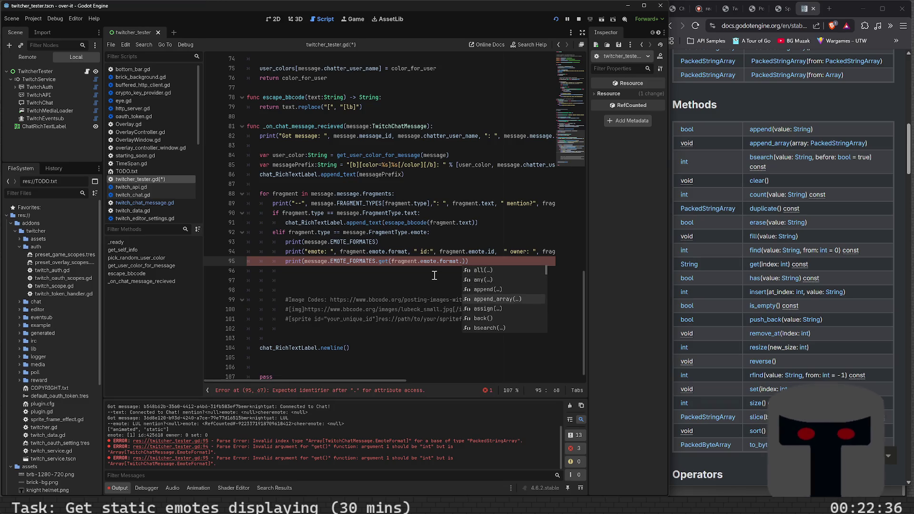
pyautogui.press('Down')
pyautogui.press('Down')
pyautogui.press('Down')
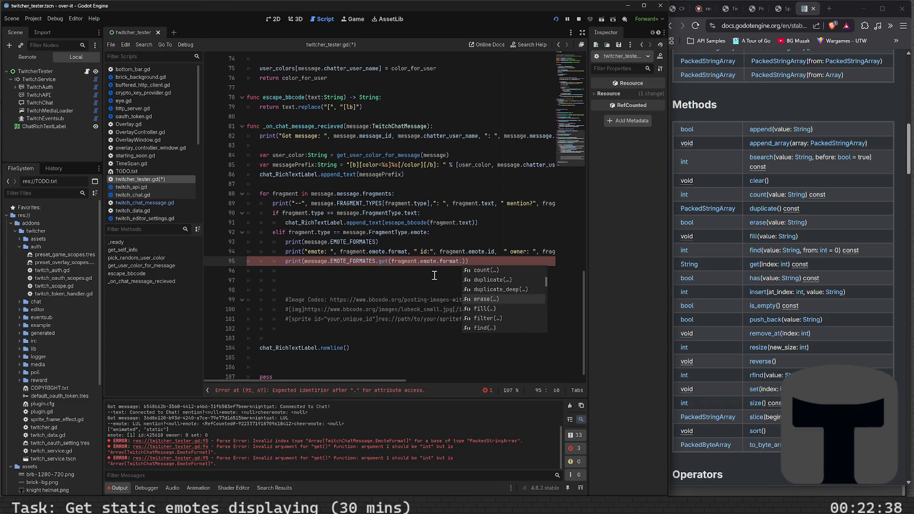
pyautogui.press('Down')
pyautogui.press('Down')
pyautogui.press('Down')
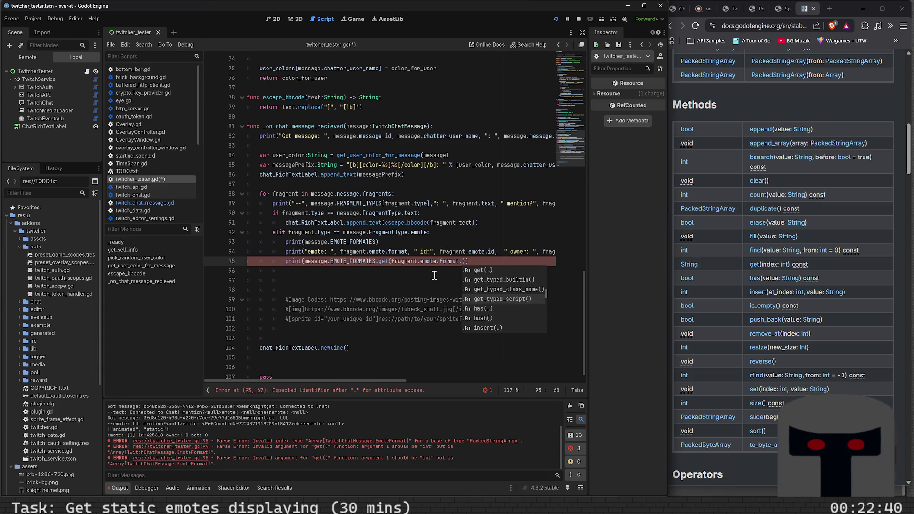
pyautogui.press('Down')
pyautogui.press('Down')
pyautogui.press('Down')
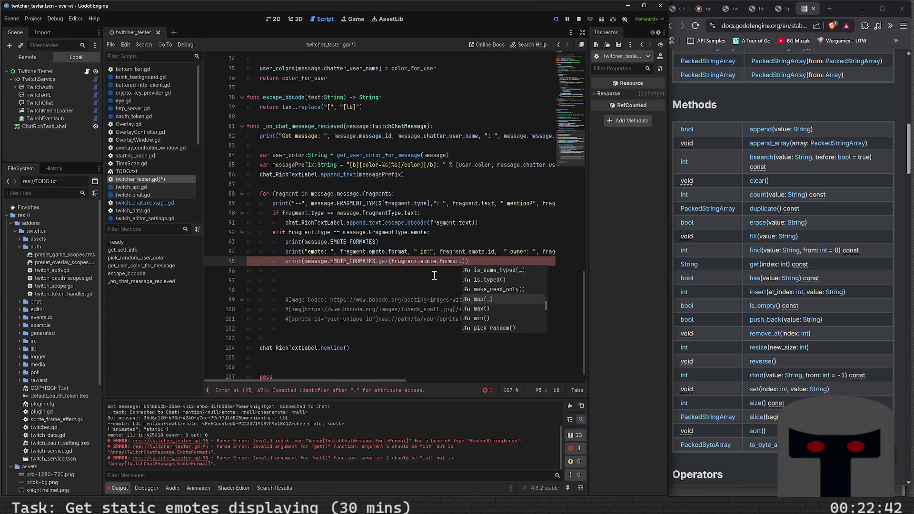
pyautogui.press('BackSpace')
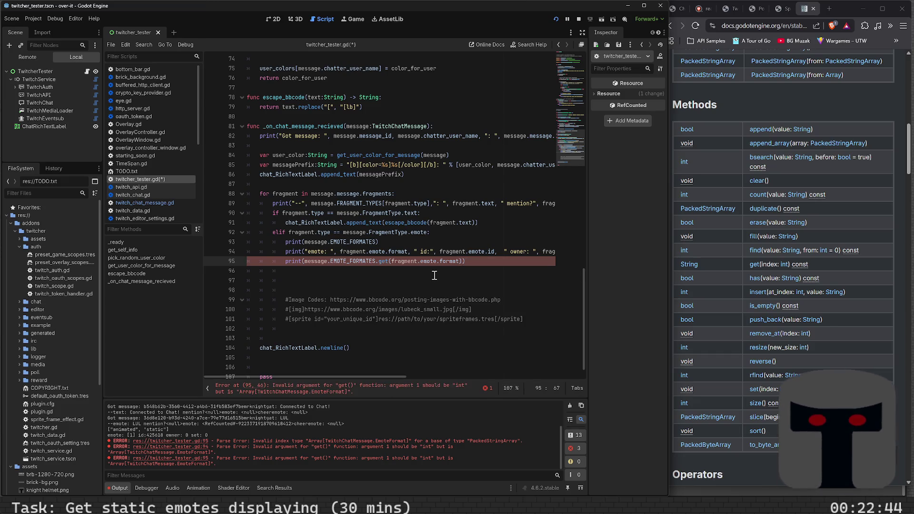
pyautogui.click(732, 92)
pyautogui.click(745, 27)
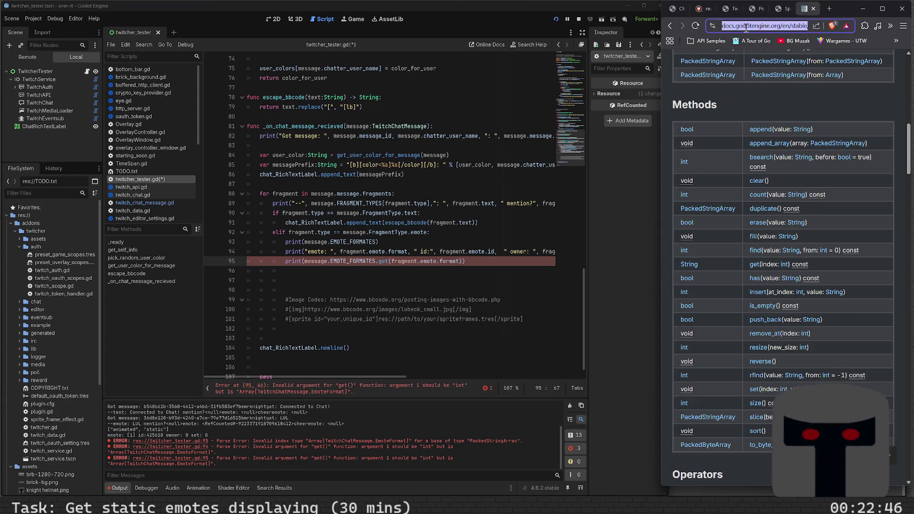
pyautogui.write('godot enum get in')
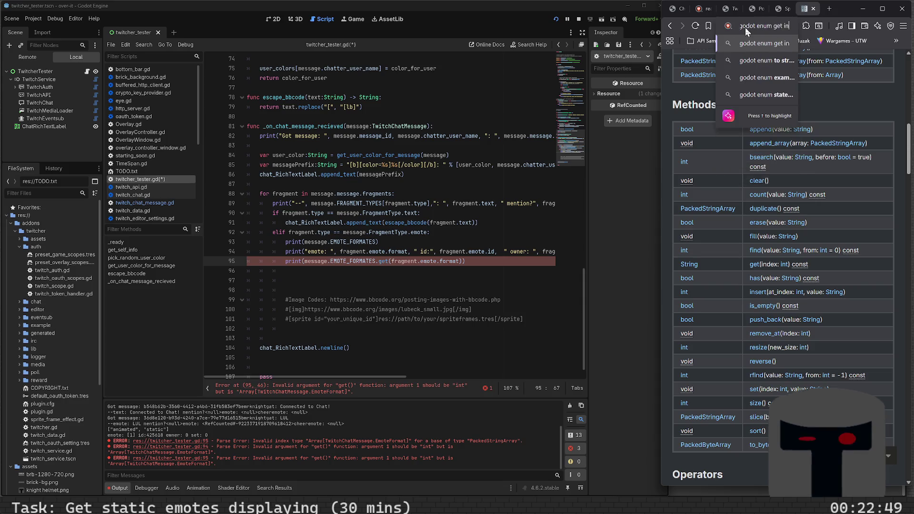
pyautogui.press('Return')
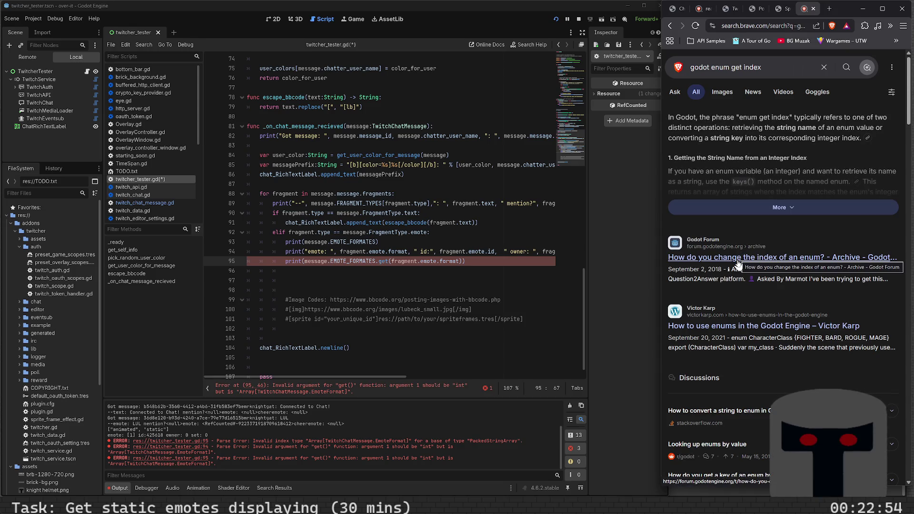
pyautogui.click(758, 207)
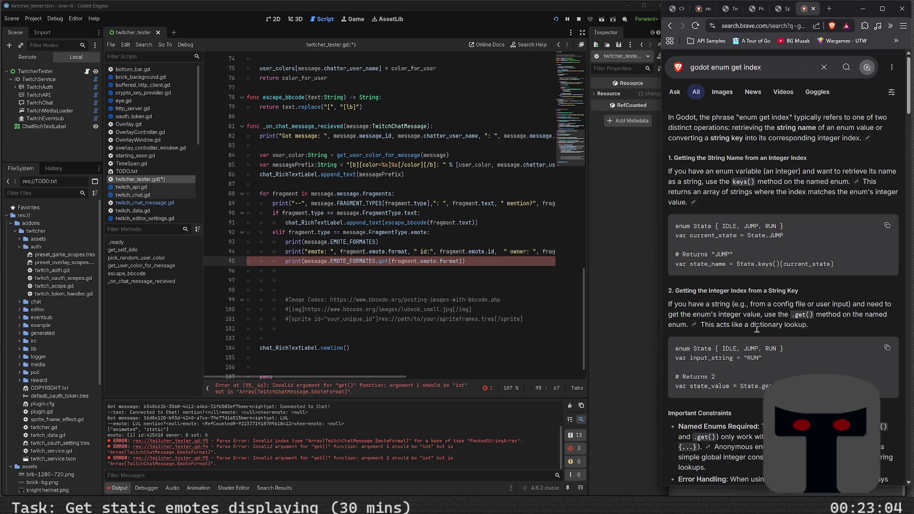
pyautogui.scroll(-5, 757, 329)
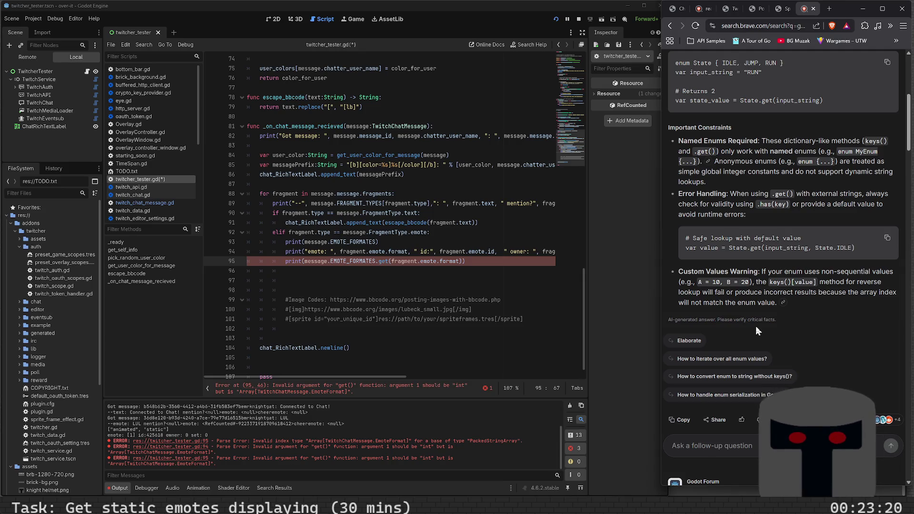
pyautogui.scroll(-3, 755, 326)
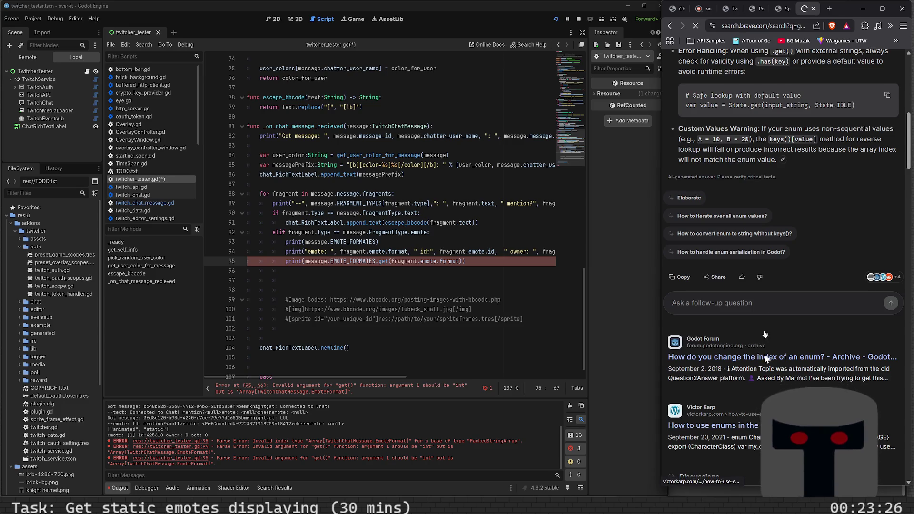
# Open the victorkarp.com enums tutorial and scroll to 'How to get an enum item's string value'.
pyautogui.click(756, 425)
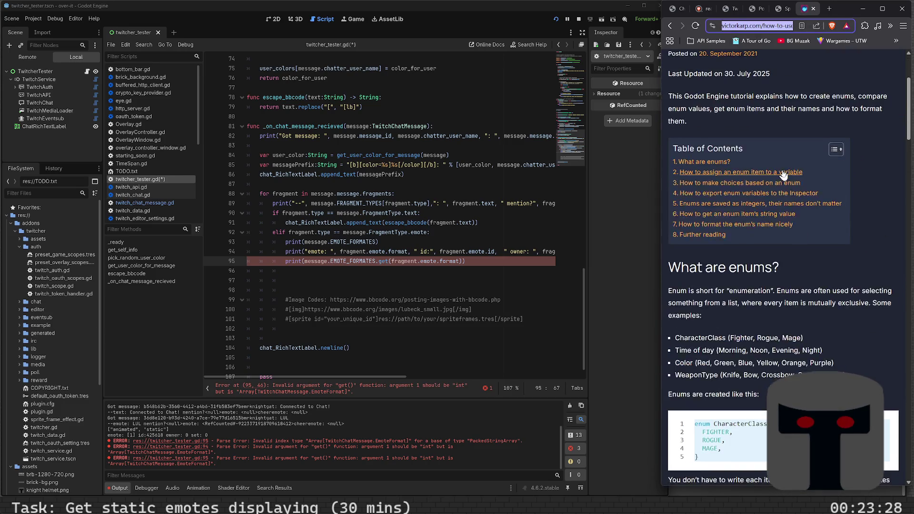
pyautogui.scroll(-6, 781, 190)
pyautogui.scroll(-6, 787, 210)
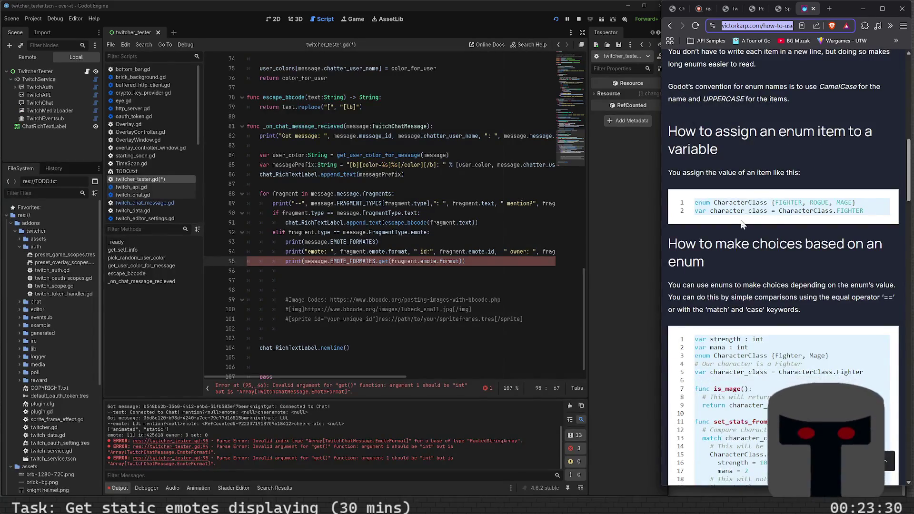
pyautogui.scroll(-4, 759, 244)
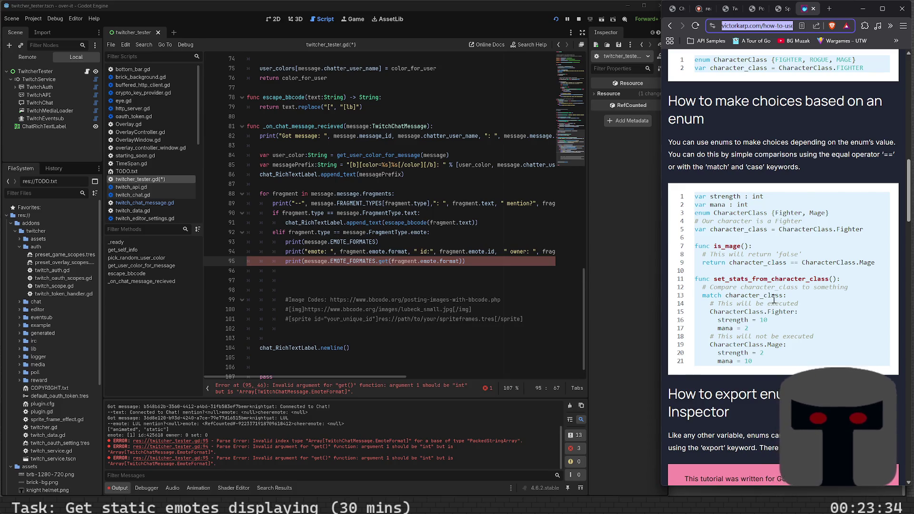
pyautogui.scroll(-5, 774, 299)
pyautogui.scroll(-5, 773, 298)
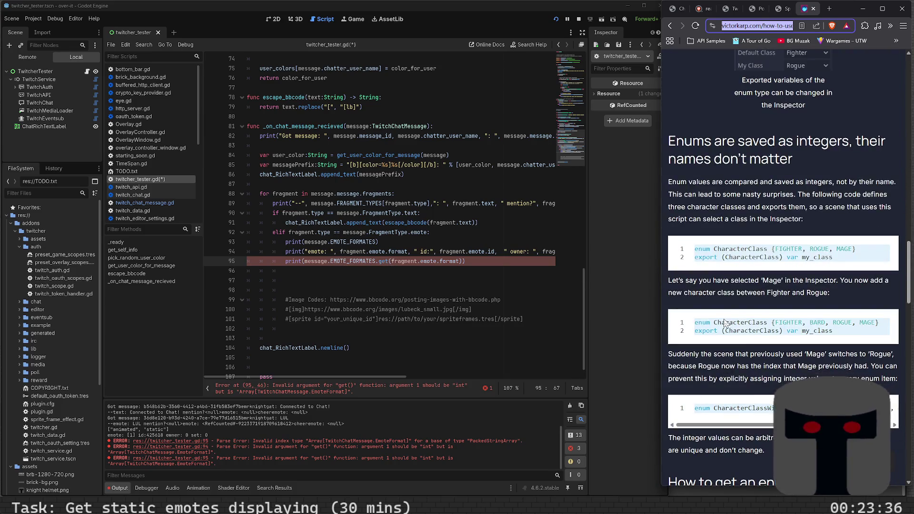
pyautogui.scroll(-8, 724, 322)
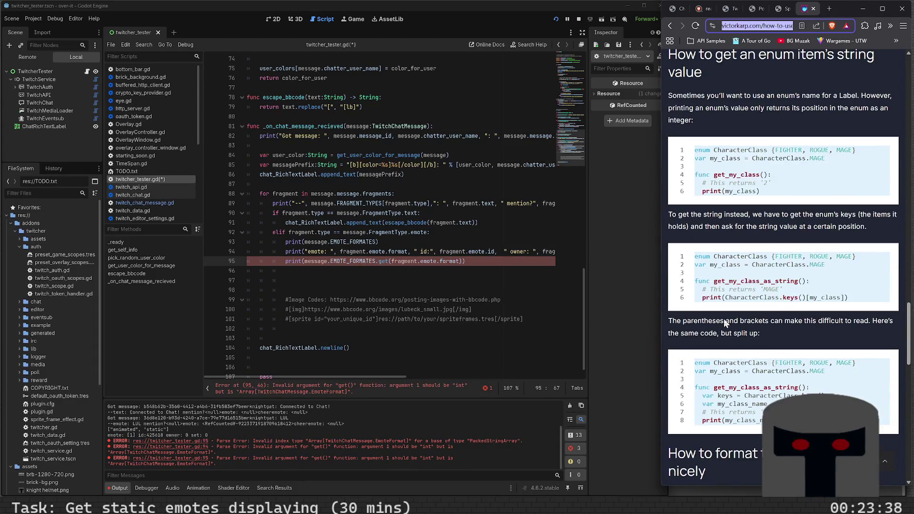
pyautogui.scroll(-5, 738, 252)
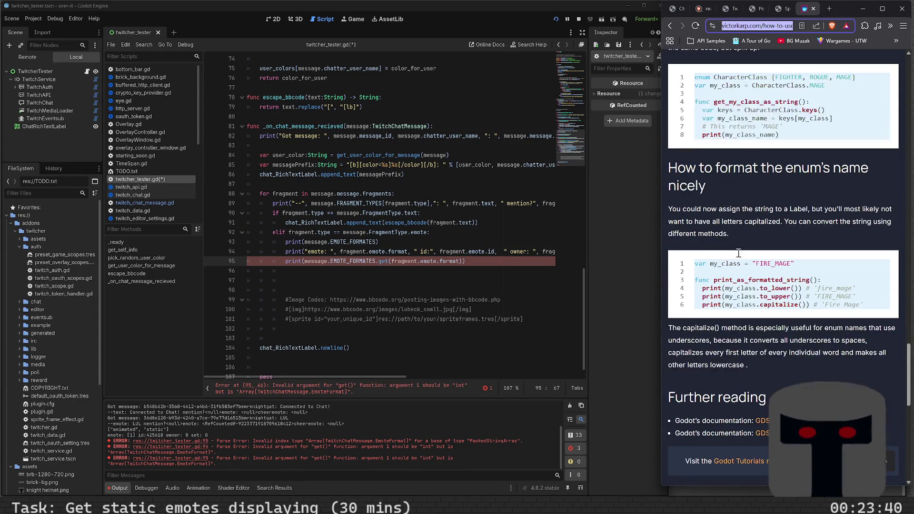
pyautogui.scroll(3, 739, 253)
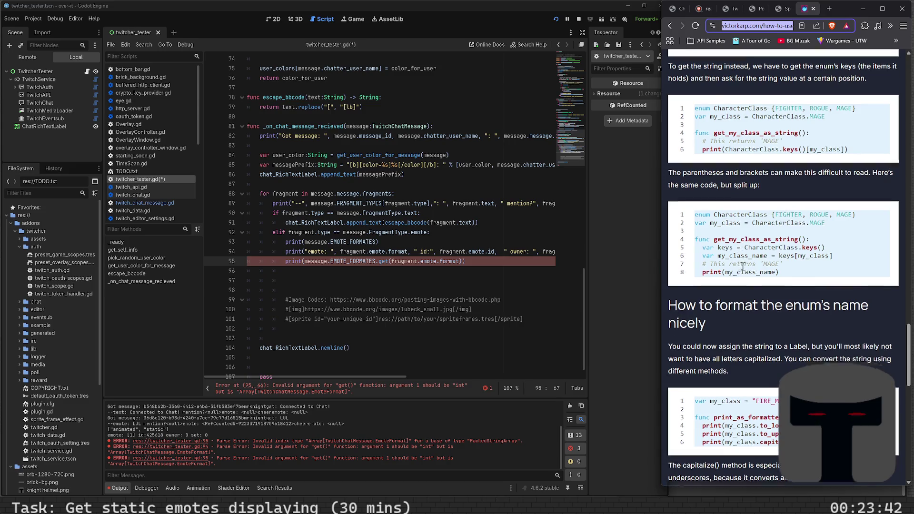
pyautogui.scroll(-5, 740, 253)
pyautogui.scroll(5, 742, 268)
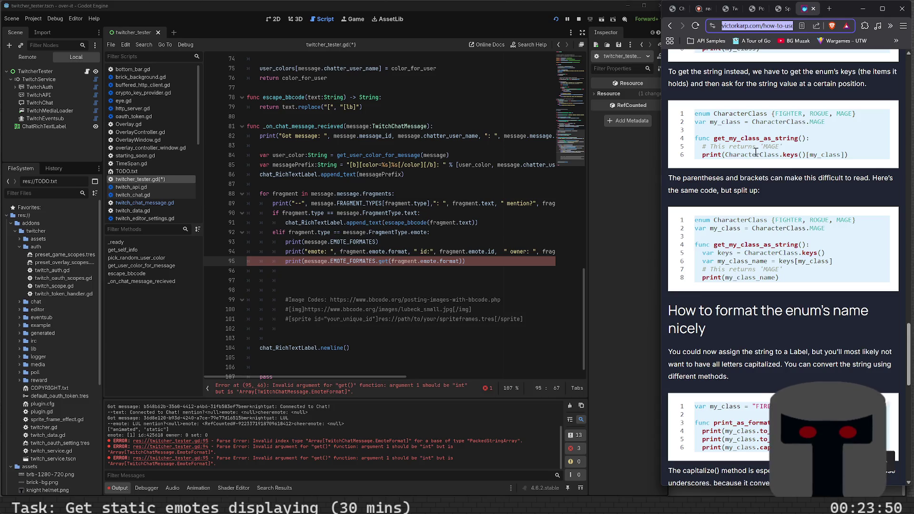
pyautogui.scroll(6, 762, 189)
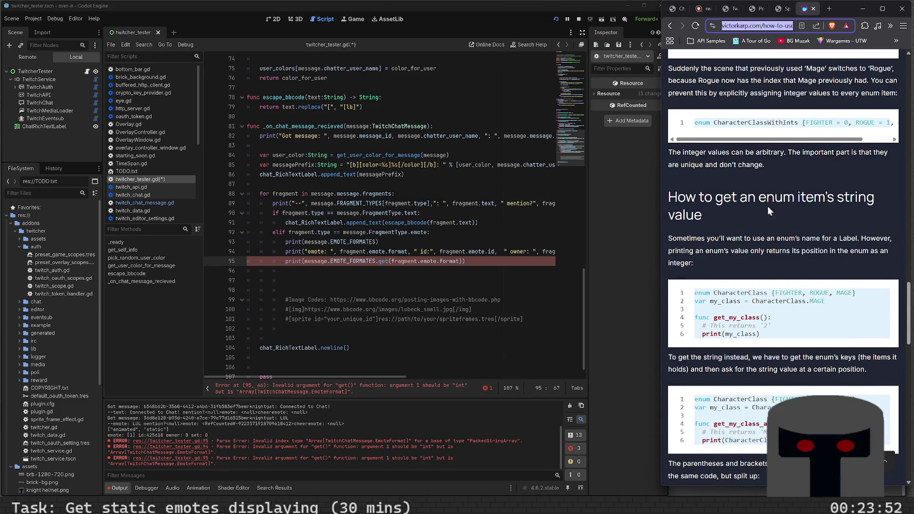
pyautogui.scroll(-6, 761, 299)
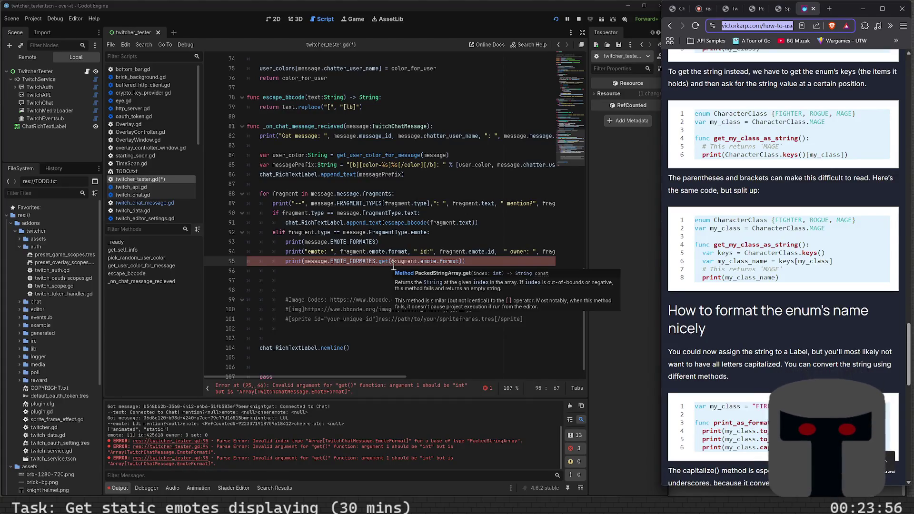
# Try .keys() after fragment.emote.format on line 94, revert it, save, and jump to format's definition.
pyautogui.click(407, 251)
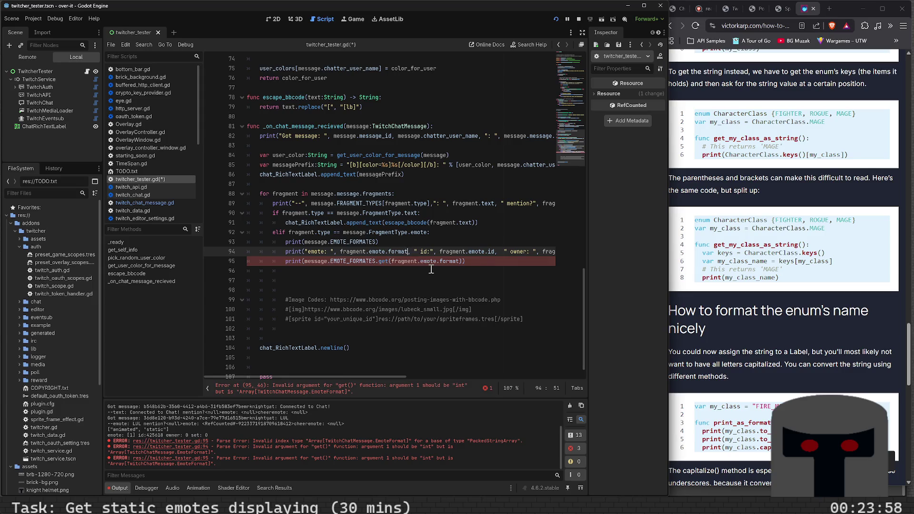
pyautogui.write('.keys')
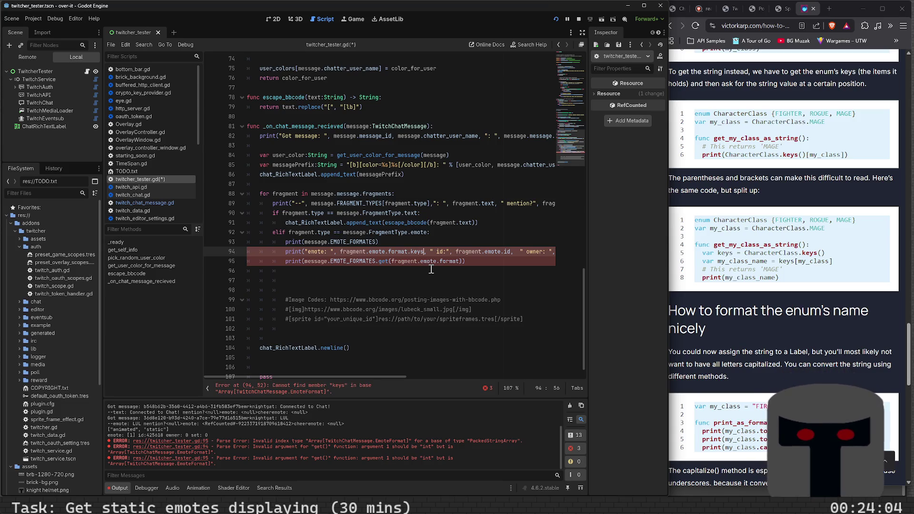
pyautogui.write('()')
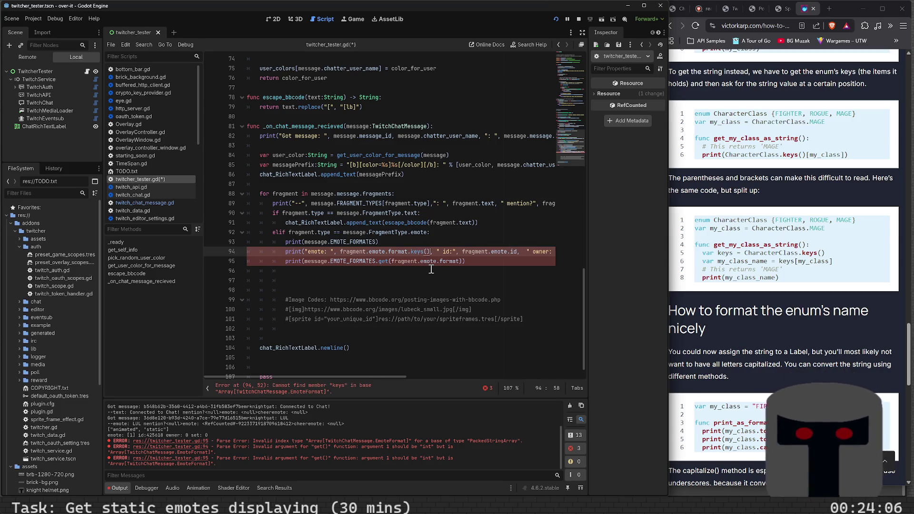
pyautogui.press('BackSpace')
pyautogui.press('BackSpace')
pyautogui.press('BackSpace')
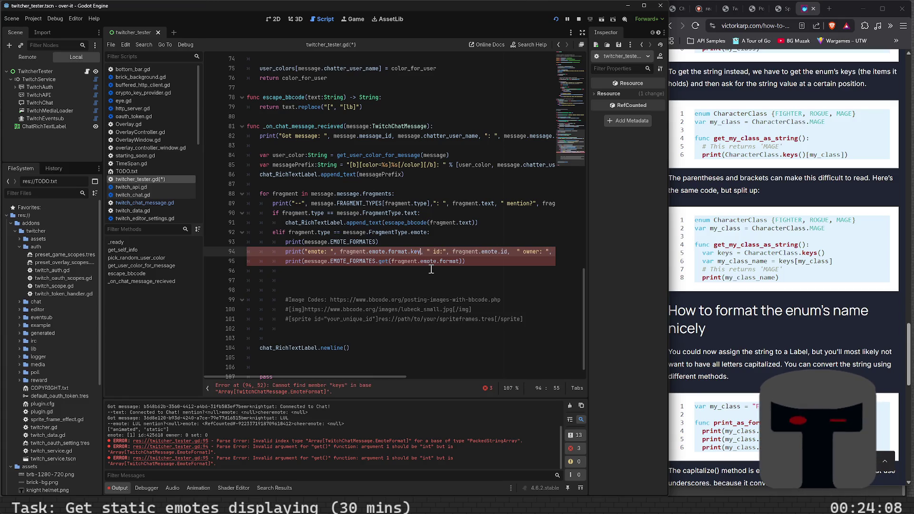
pyautogui.hotkey('ctrl', 's')
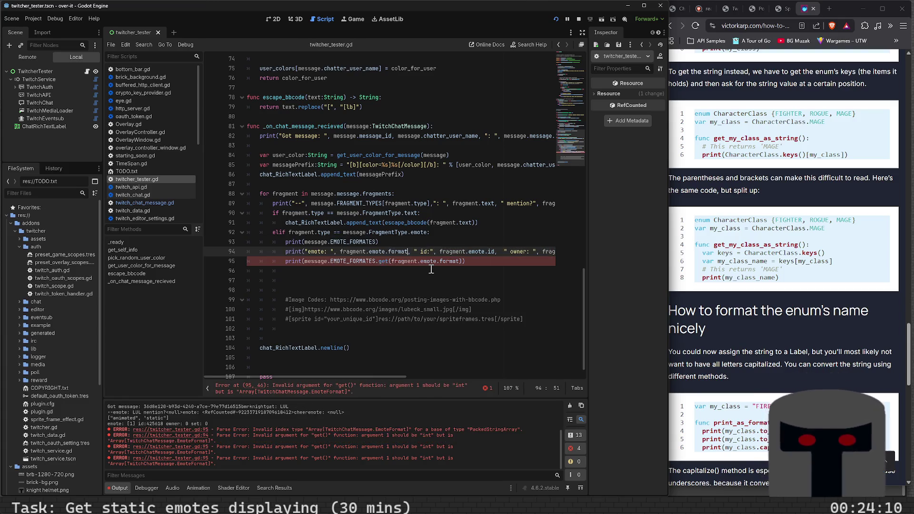
pyautogui.keyDown('ctrl'); pyautogui.click(450, 261); pyautogui.keyUp('ctrl')
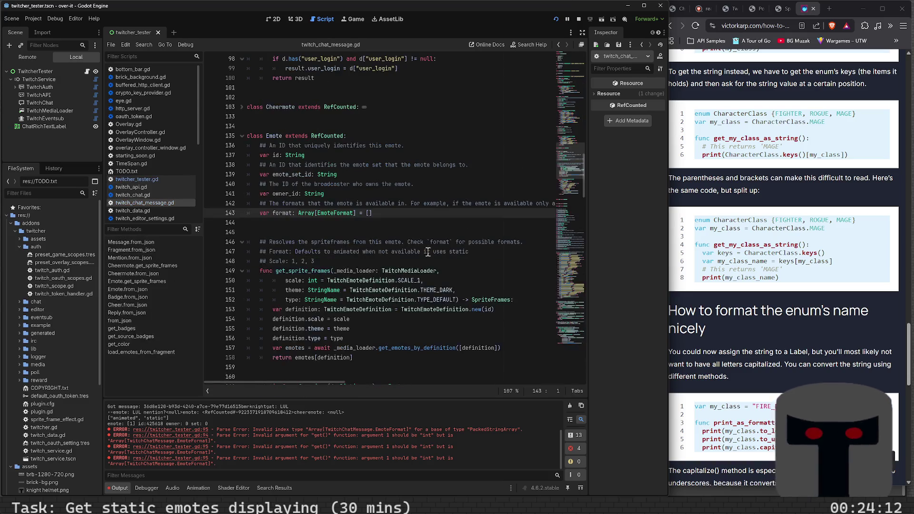
# Select EmoteFormat on line 143 and scroll up to the EmoteFormat enum and EMOTE_FORMATES list.
pyautogui.click(339, 213)
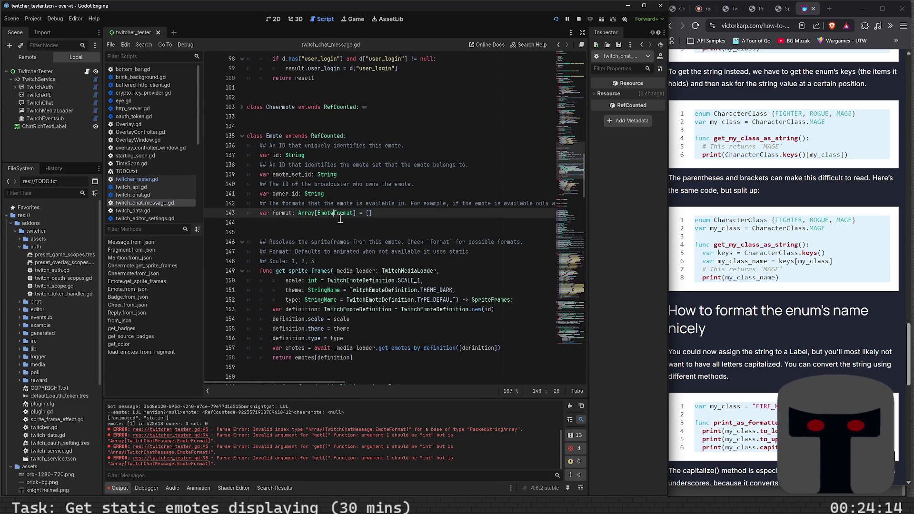
pyautogui.doubleClick(338, 214)
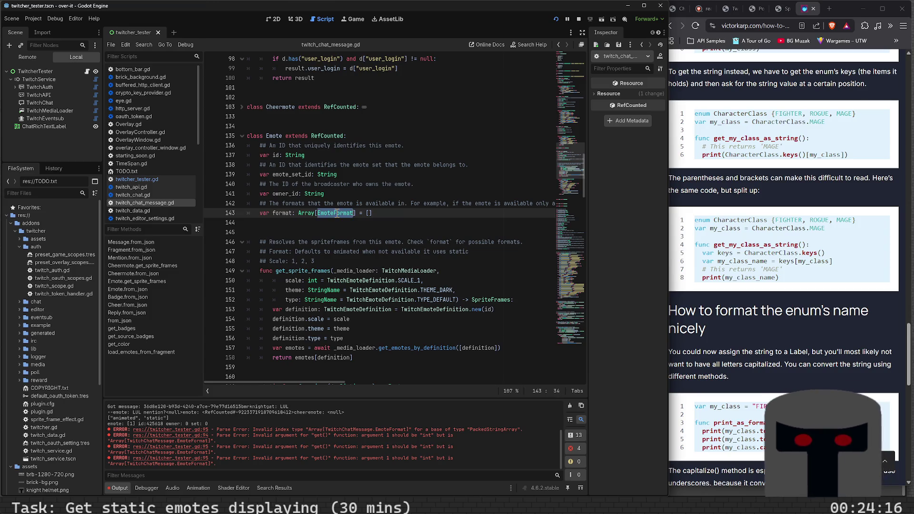
pyautogui.scroll(20, 365, 237)
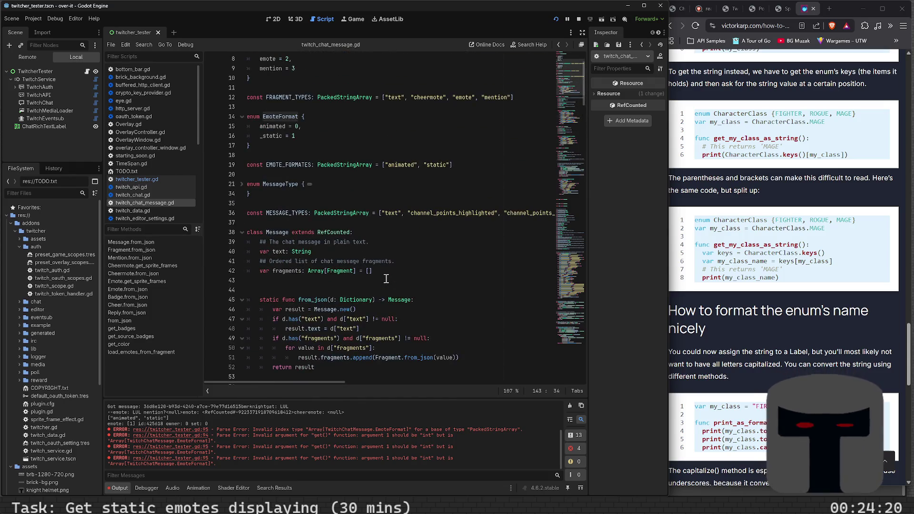
pyautogui.scroll(2, 386, 279)
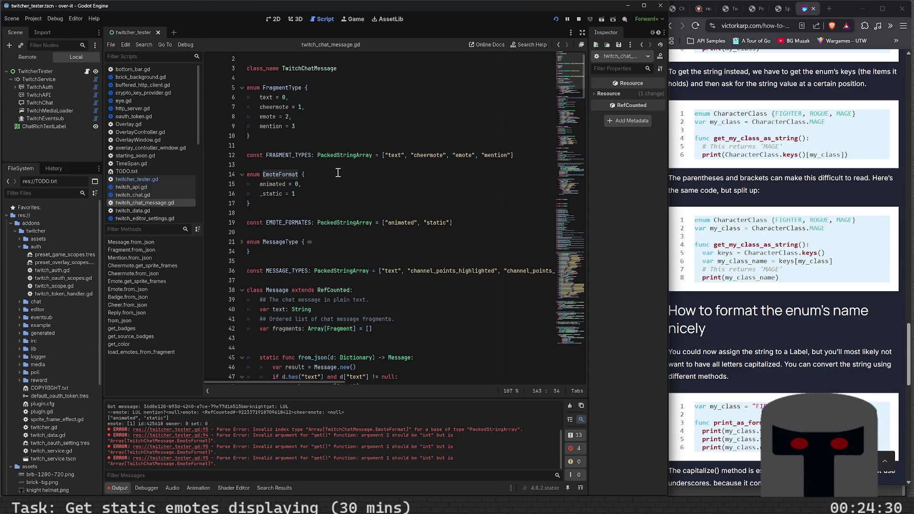
# Back on line 95, replace EMOTE_FORMATES with EmoteFormat.keys()[ using autocomplete.
pyautogui.hotkey('alt', 'Left')
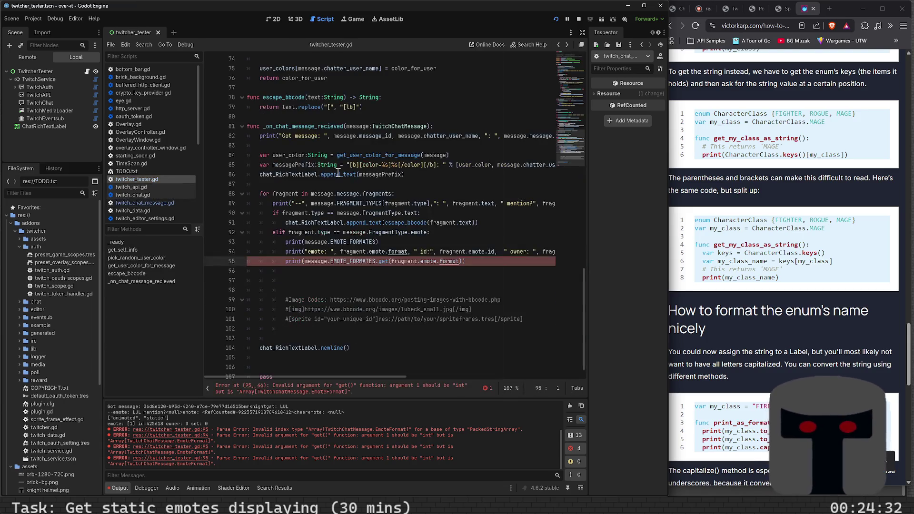
pyautogui.doubleClick(352, 261)
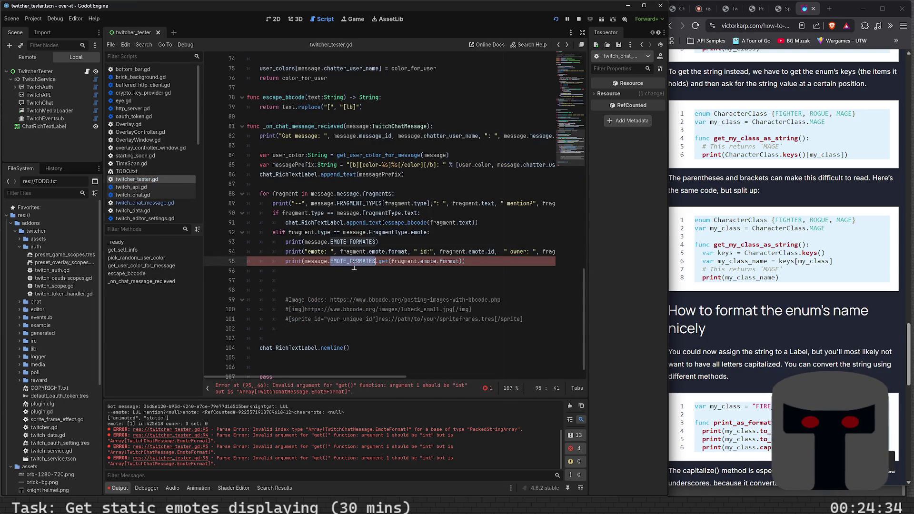
pyautogui.write('E')
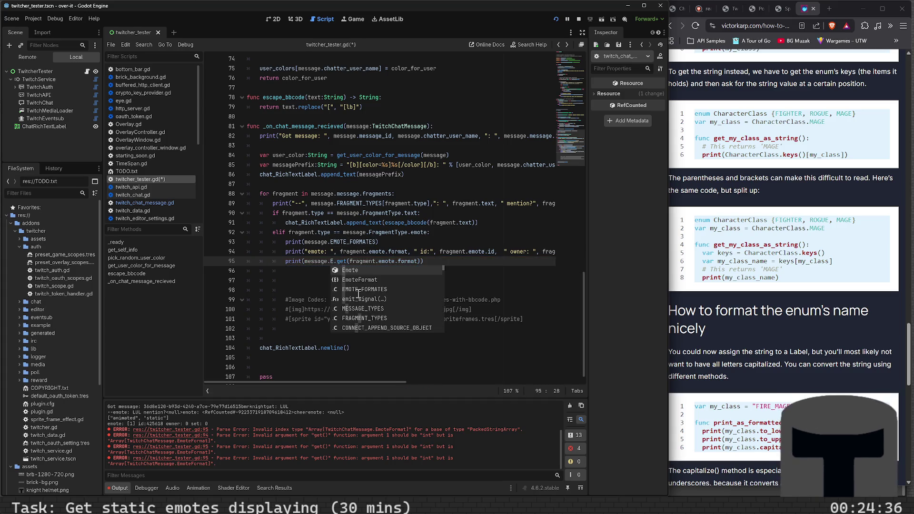
pyautogui.press('Down')
pyautogui.press('Return')
pyautogui.write('.keys')
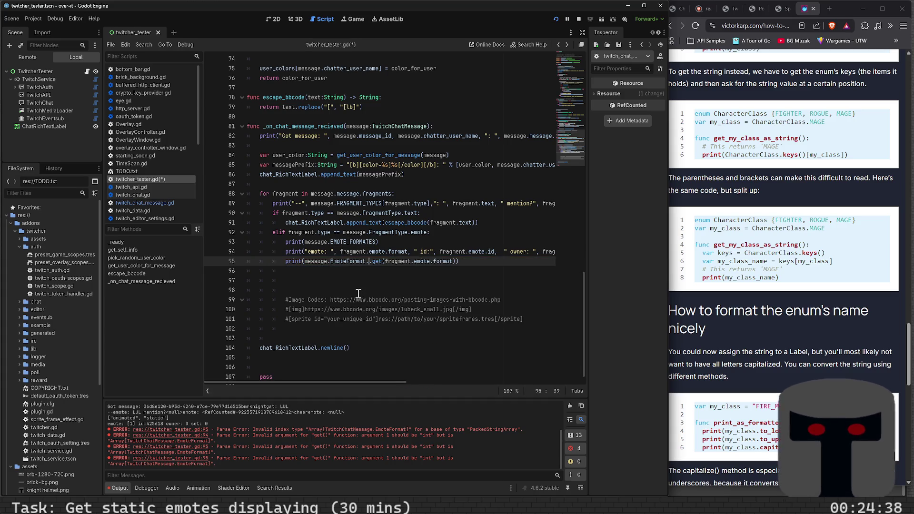
pyautogui.write('()')
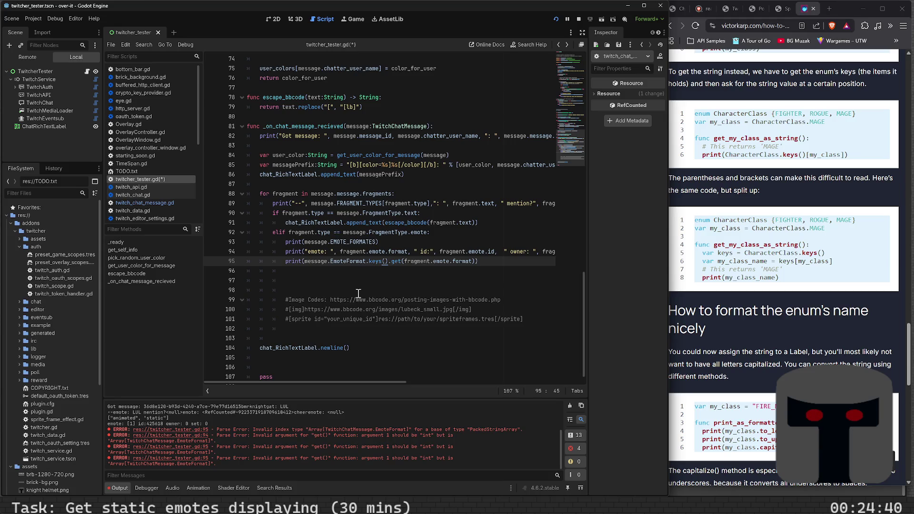
pyautogui.write('[')
# Move fragment.emote.format out of get() into the keys() index brackets and close the print.
pyautogui.press('Right')
pyautogui.press('Right')
pyautogui.press('Right')
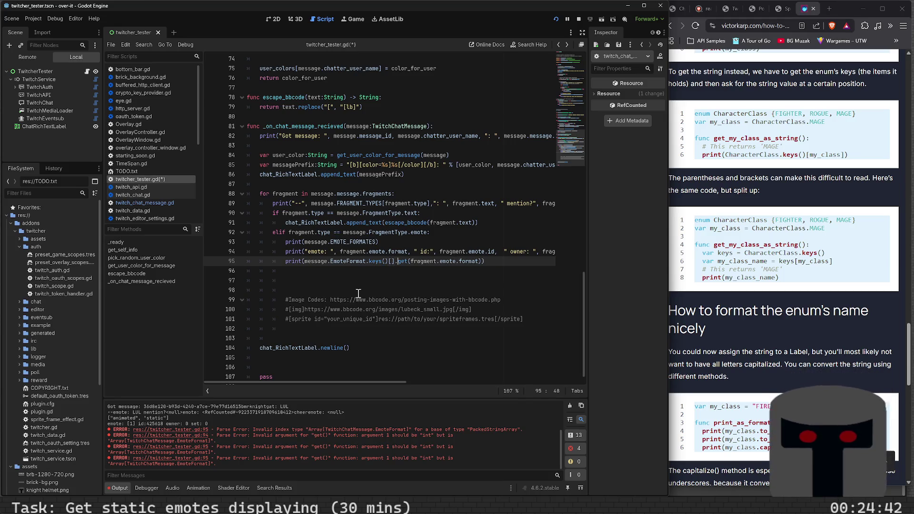
pyautogui.press('Right')
pyautogui.hotkey('shift', 'End')
pyautogui.hotkey('shift', 'Left')
pyautogui.hotkey('shift', 'Left')
pyautogui.hotkey('ctrl', 'c')
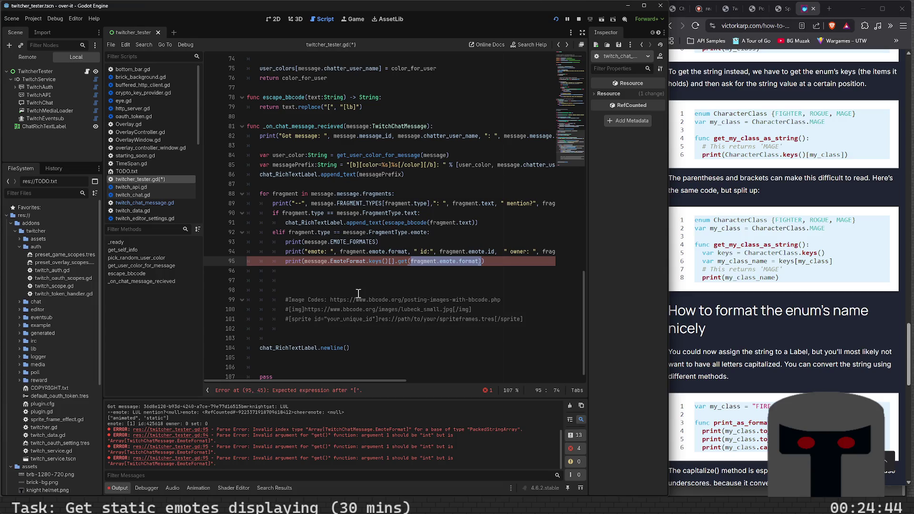
pyautogui.press('BackSpace')
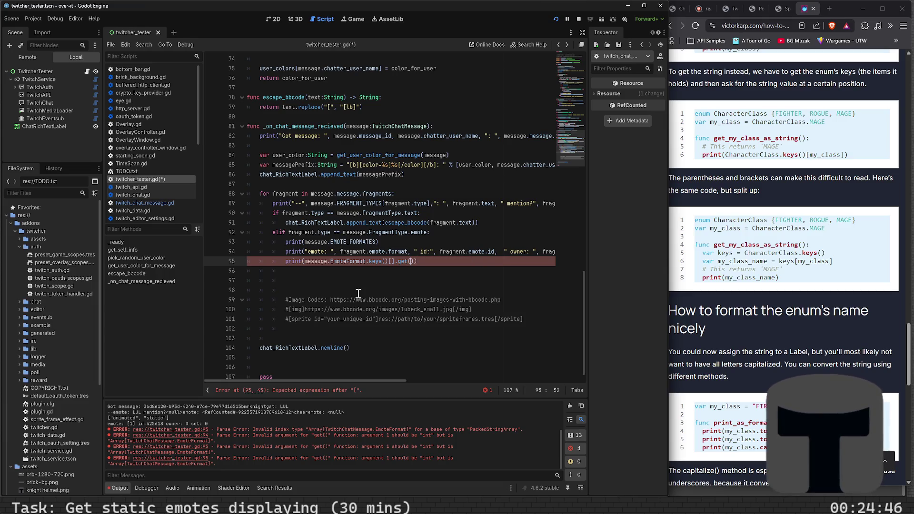
pyautogui.press('Delete')
pyautogui.press('BackSpace')
pyautogui.press('BackSpace')
pyautogui.press('BackSpace')
pyautogui.press('Left')
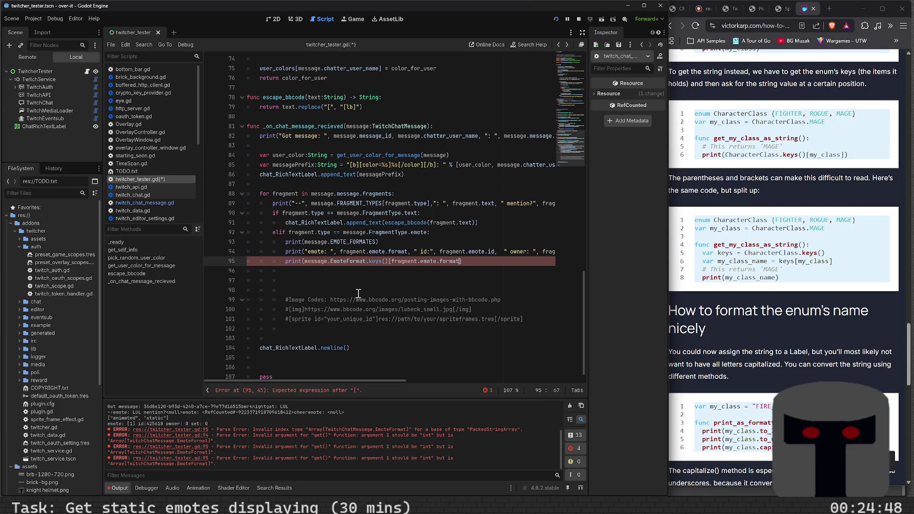
pyautogui.hotkey('ctrl', 'v')
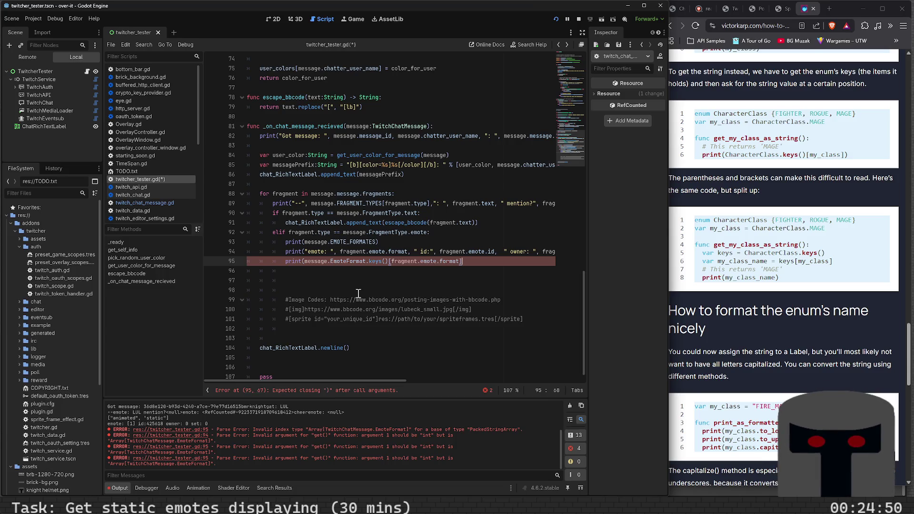
pyautogui.write(')')
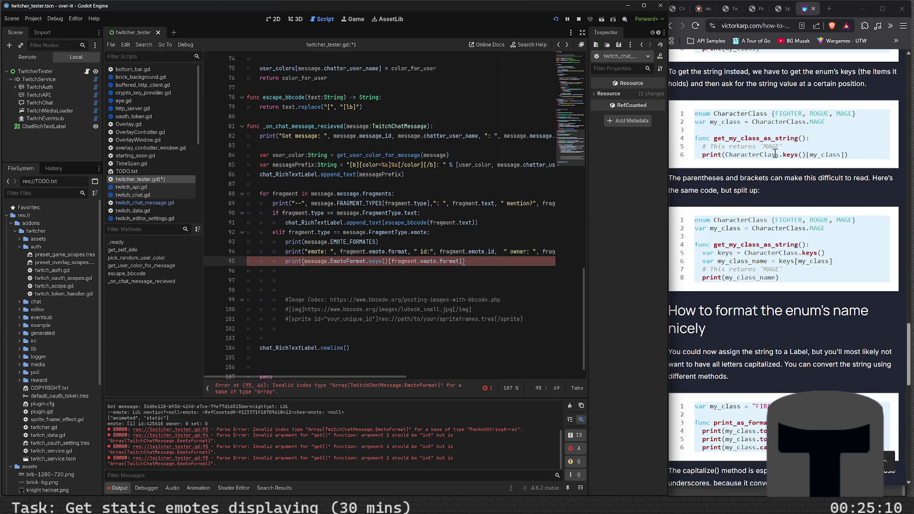
pyautogui.click(728, 187)
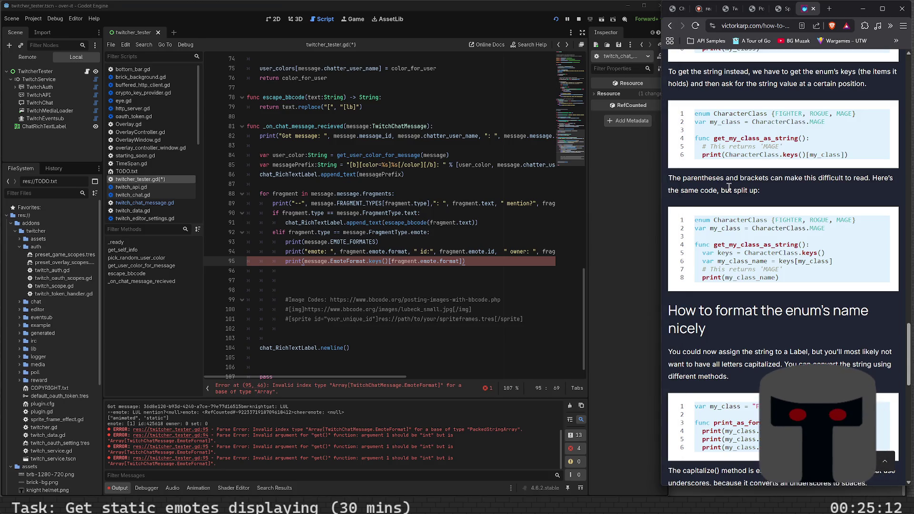
pyautogui.scroll(-3, 729, 189)
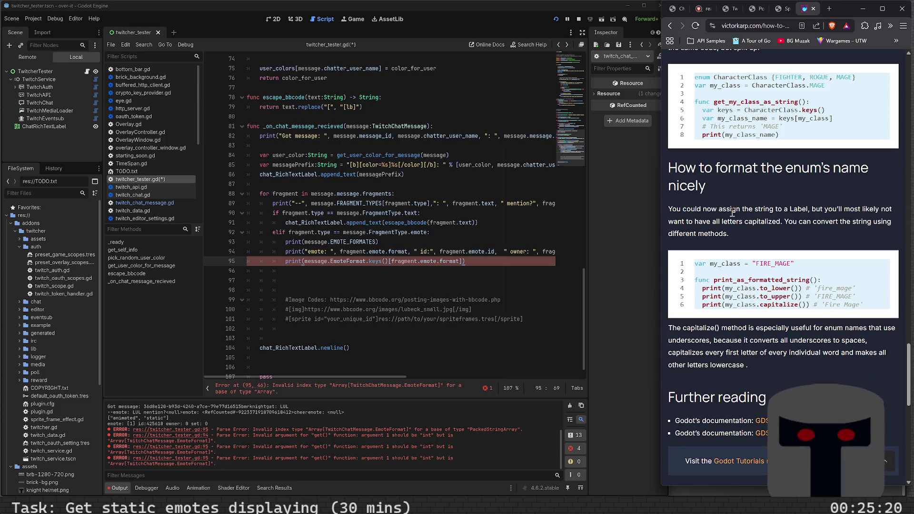
pyautogui.scroll(-2, 732, 212)
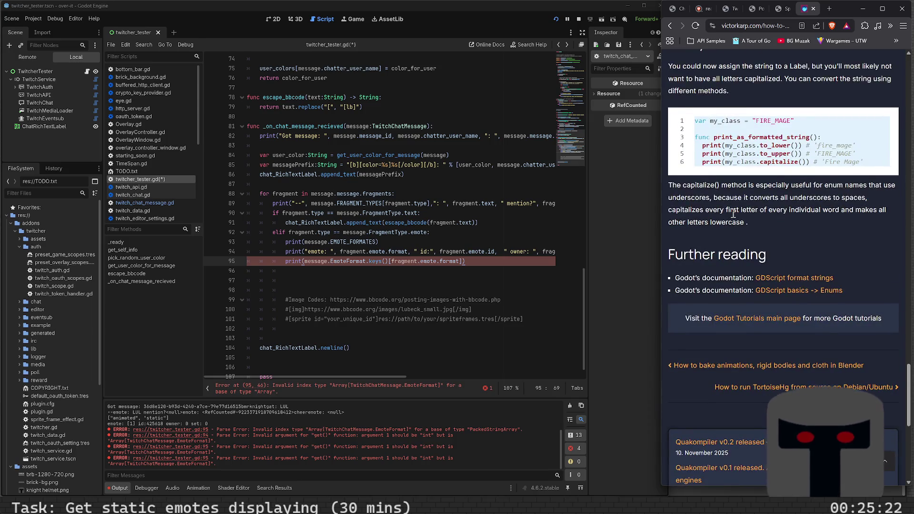
pyautogui.scroll(-5, 733, 214)
pyautogui.scroll(5, 733, 214)
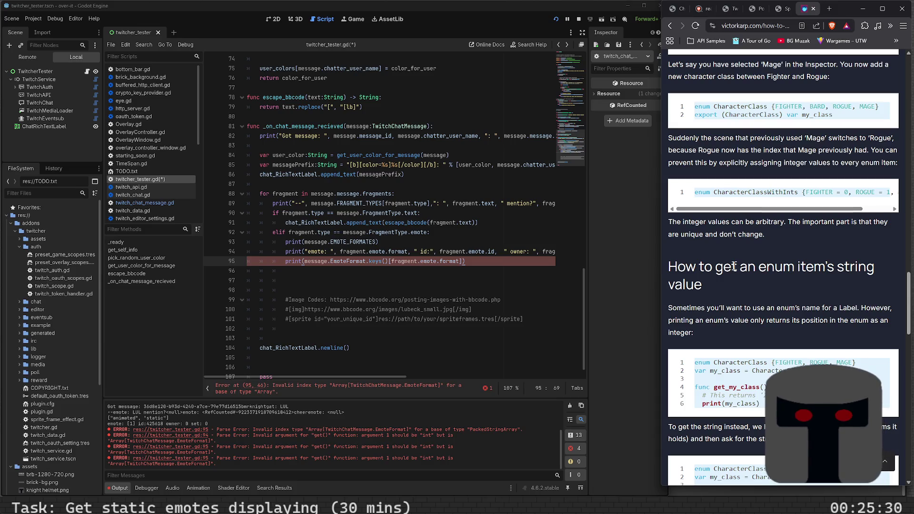
pyautogui.scroll(-3, 722, 331)
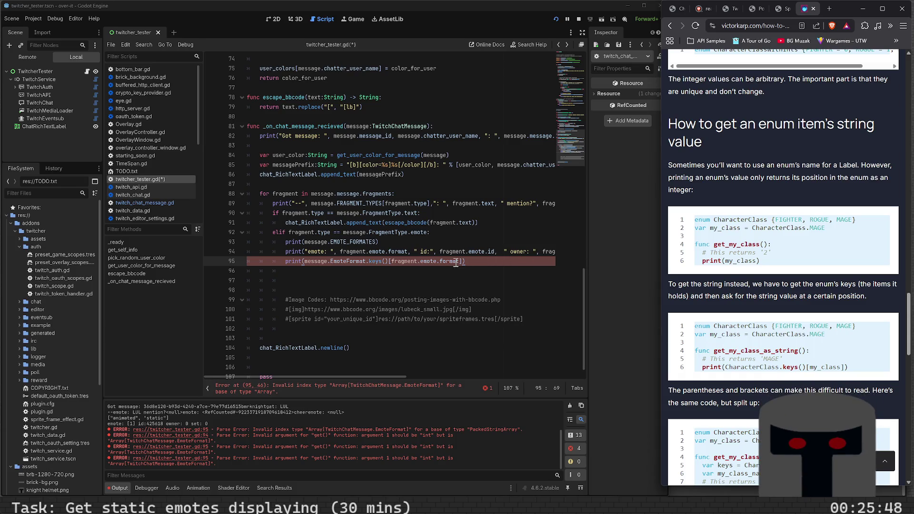
pyautogui.click(390, 261)
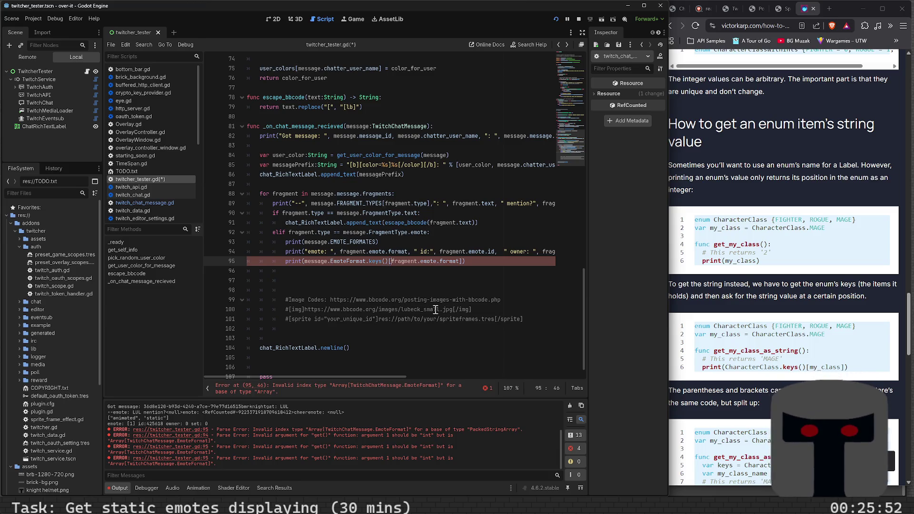
pyautogui.write('int(')
pyautogui.press('End')
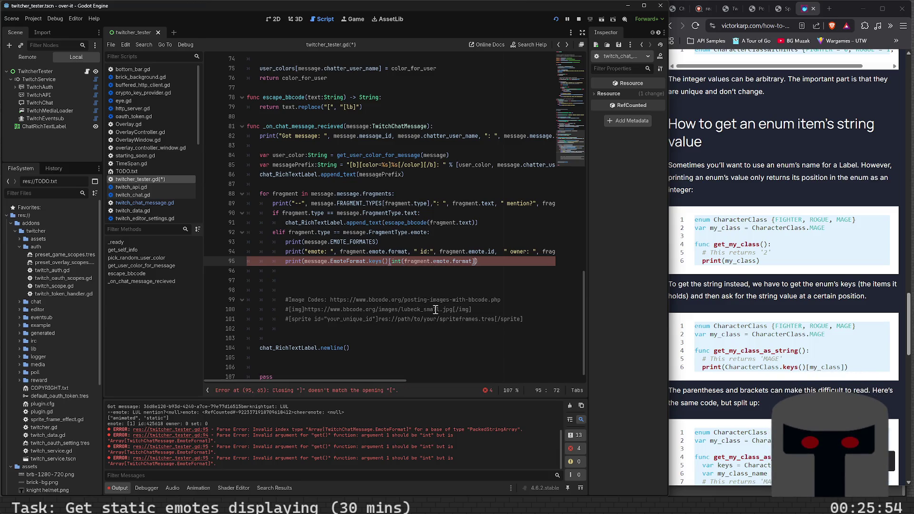
pyautogui.press('Right')
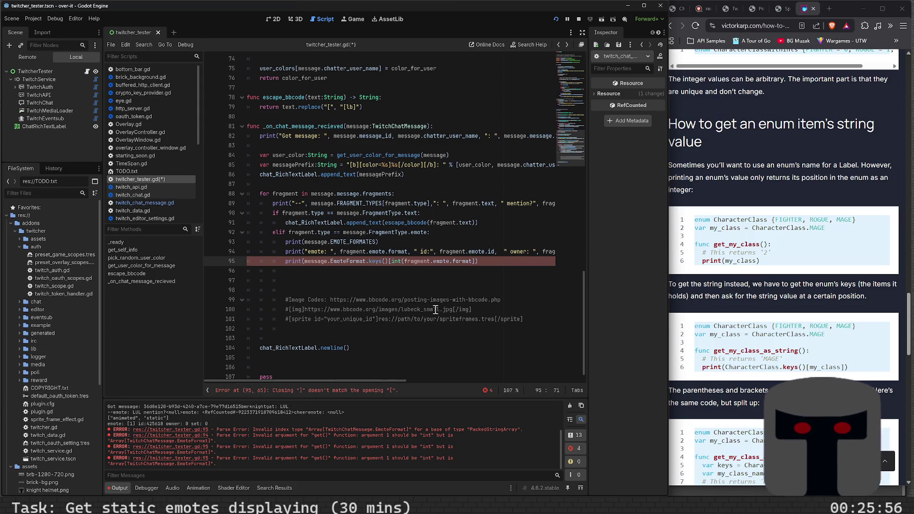
pyautogui.write(')')
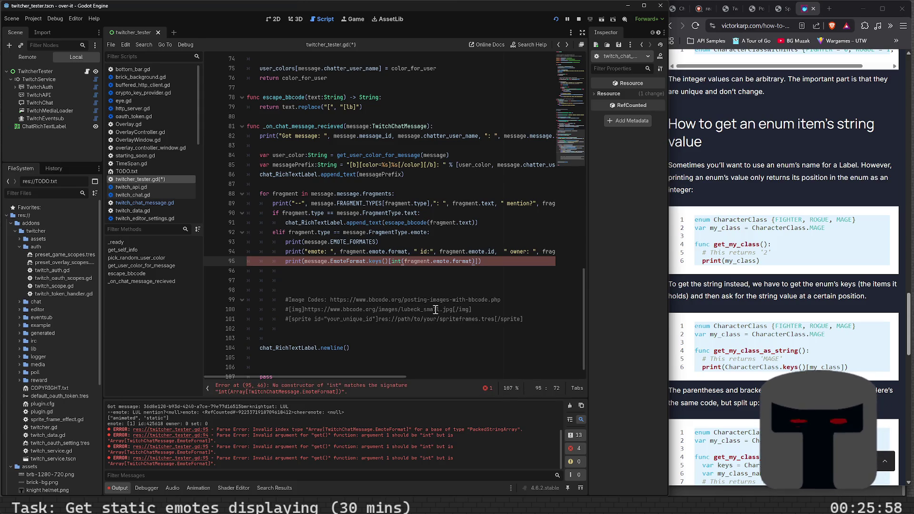
pyautogui.press('ctrl')
pyautogui.press('ctrl')
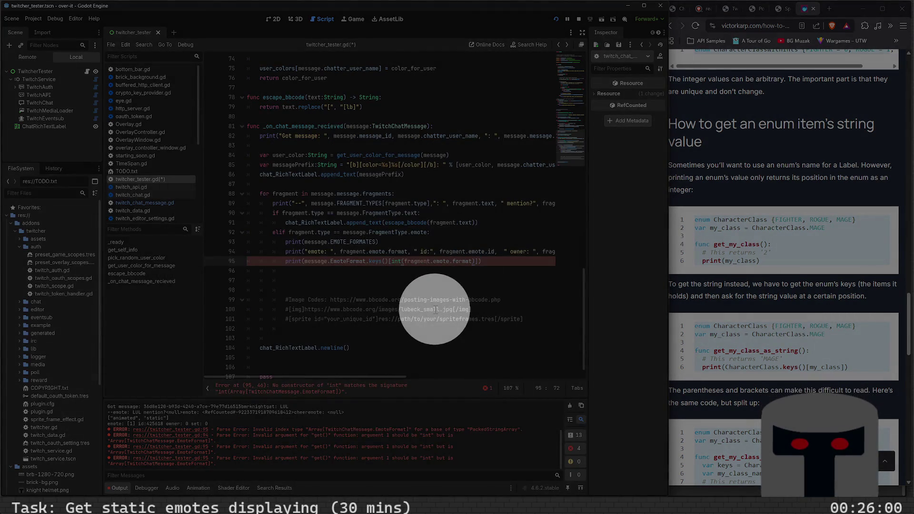
pyautogui.hotkey('ctrl', 'z')
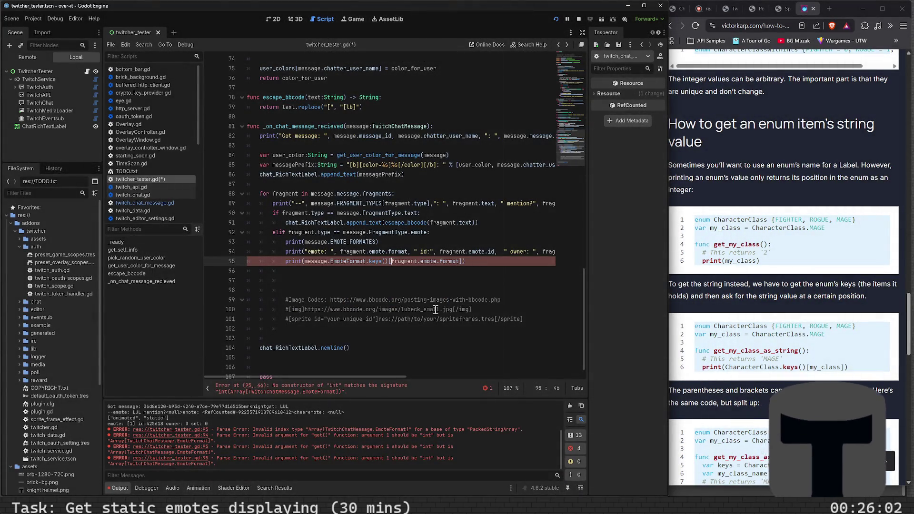
pyautogui.scroll(5, 723, 212)
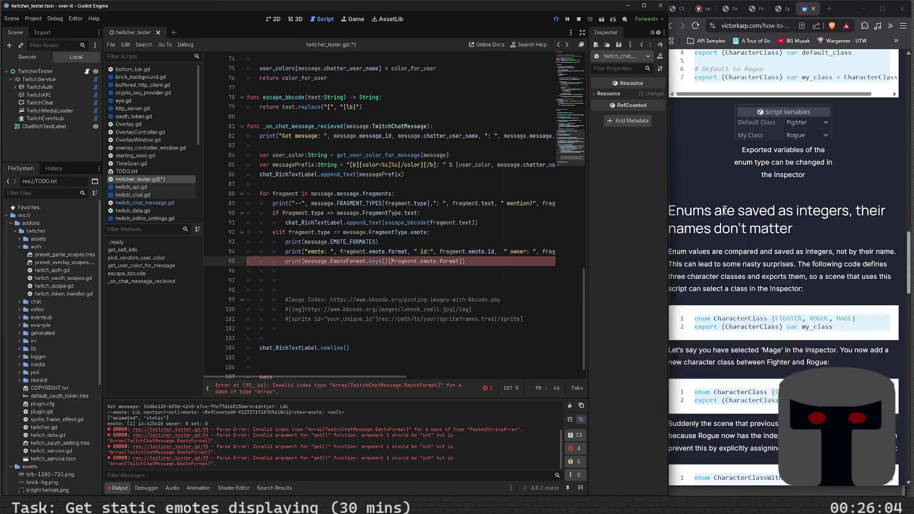
pyautogui.scroll(1, 724, 212)
pyautogui.scroll(10, 726, 212)
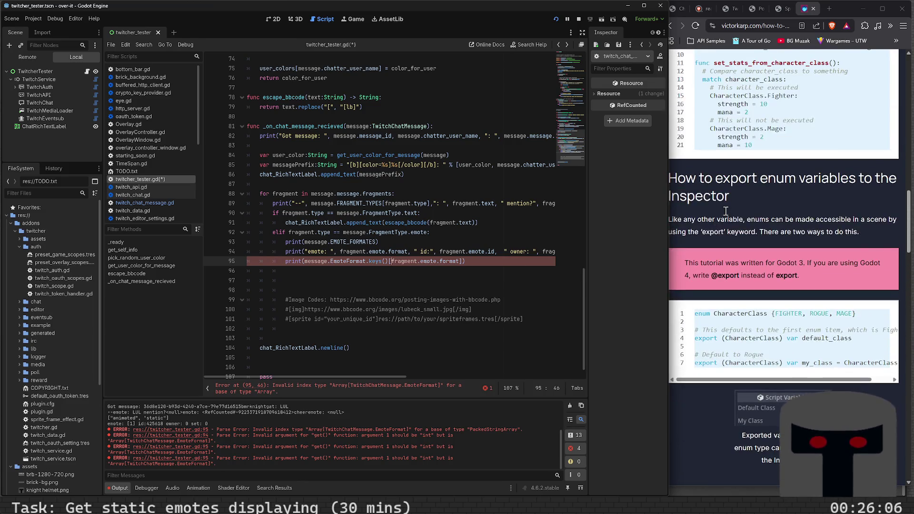
pyautogui.scroll(6, 738, 232)
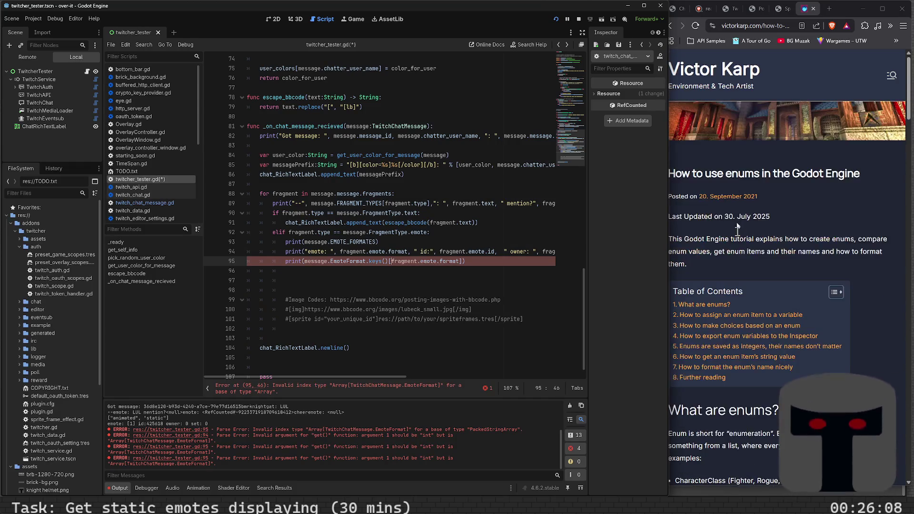
# Search Brave for 'godot get enum int value'.
pyautogui.click(671, 26)
pyautogui.click(754, 28)
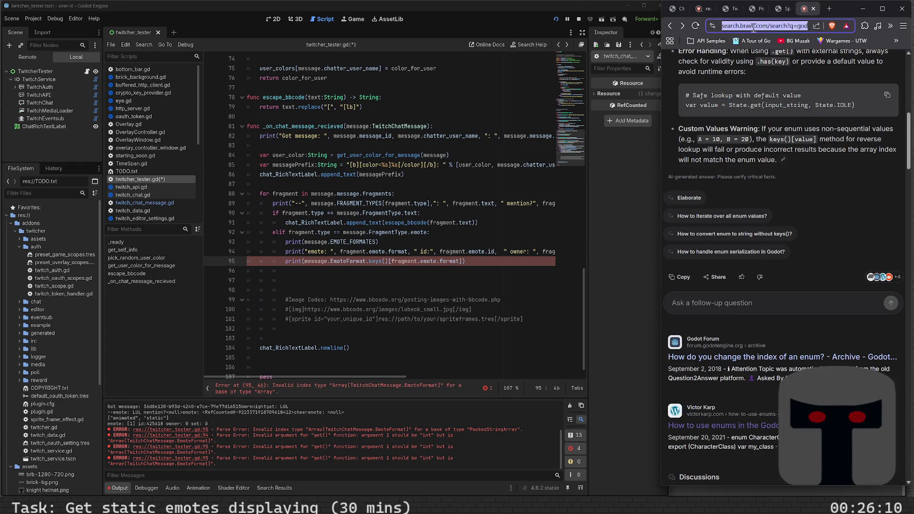
pyautogui.write('godot')
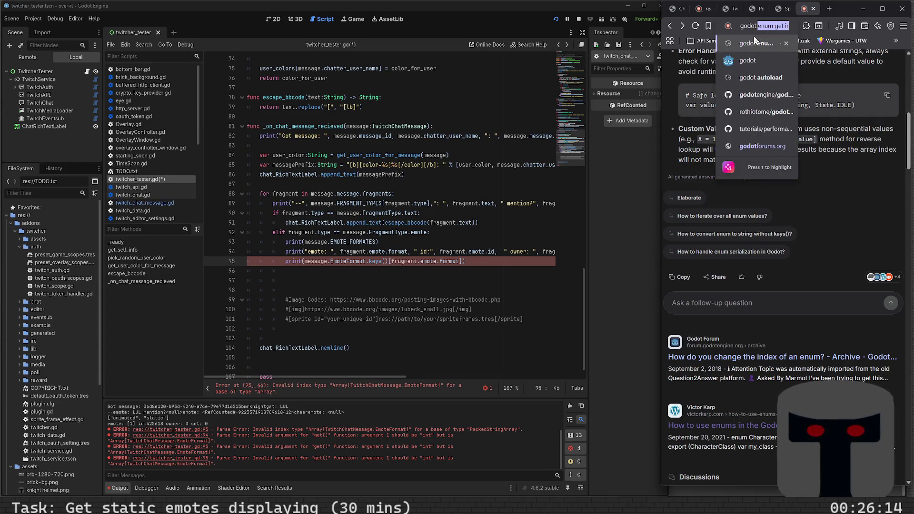
pyautogui.write(' get enum int va')
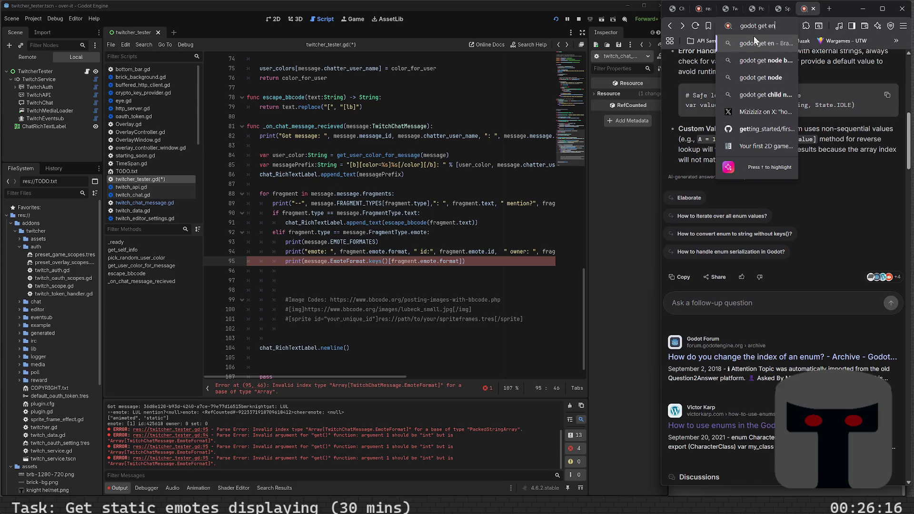
pyautogui.write('lue')
pyautogui.press('Return')
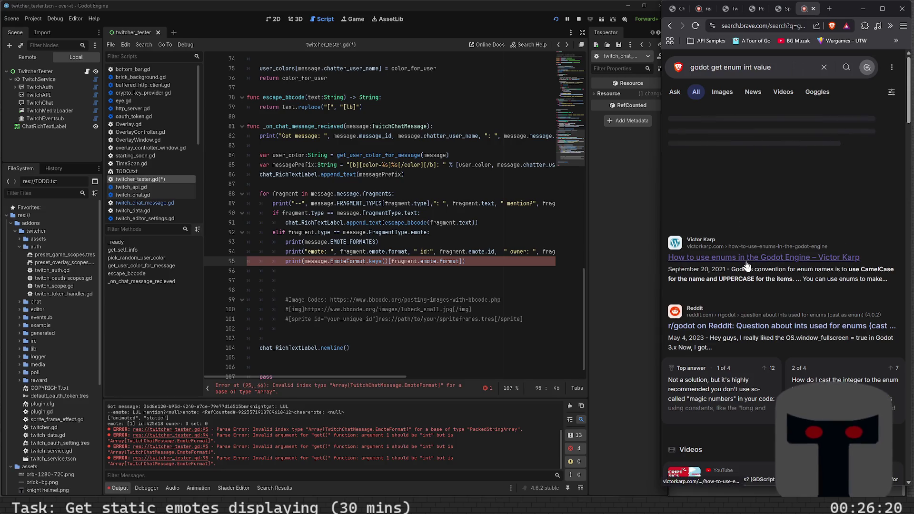
# Expand the AI answer and select its keys() reverse-lookup code example.
pyautogui.click(751, 209)
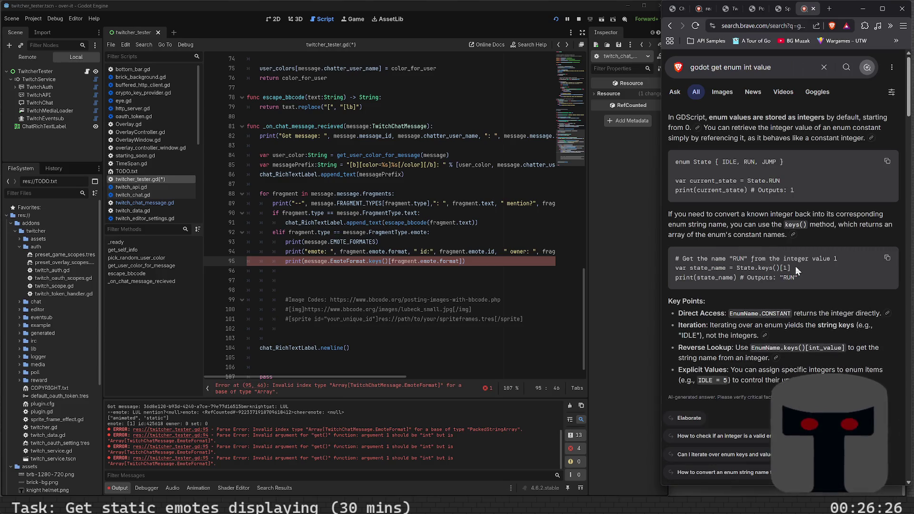
pyautogui.moveTo(676, 258)
pyautogui.mouseDown()
pyautogui.moveTo(737, 268)
pyautogui.moveTo(682, 267)
pyautogui.moveTo(776, 269)
pyautogui.mouseUp()
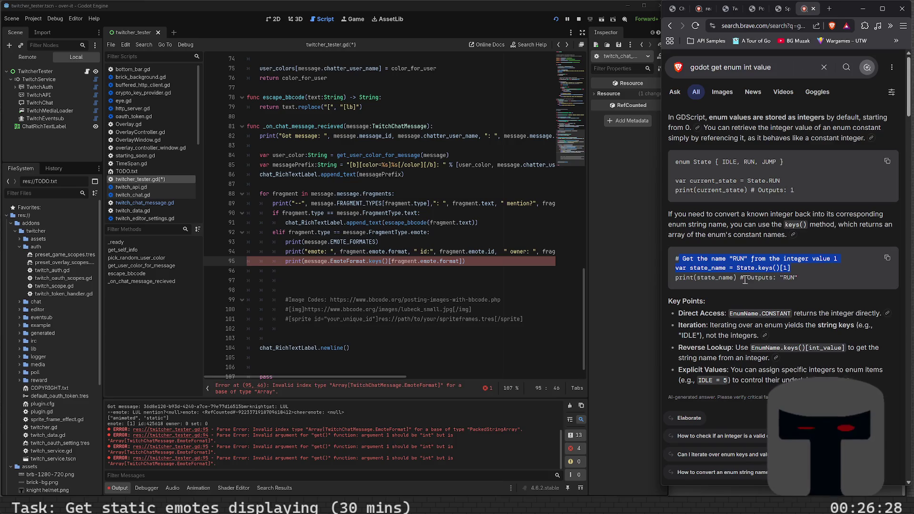
pyautogui.scroll(-7, 742, 288)
pyautogui.scroll(4, 712, 220)
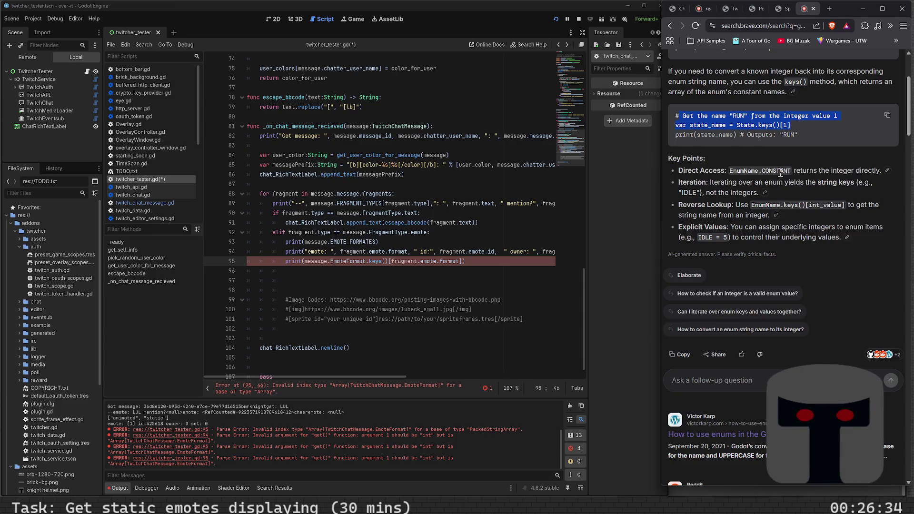
pyautogui.click(460, 261)
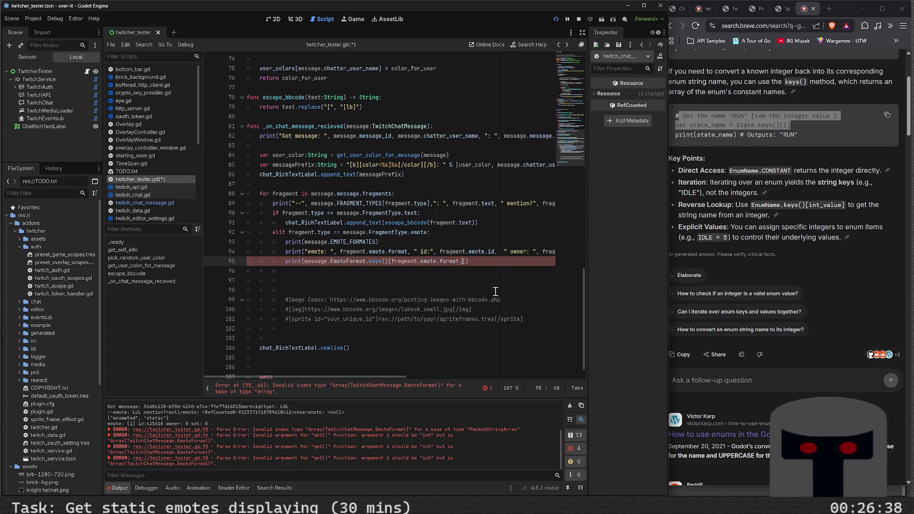
pyautogui.write('CONSTAN')
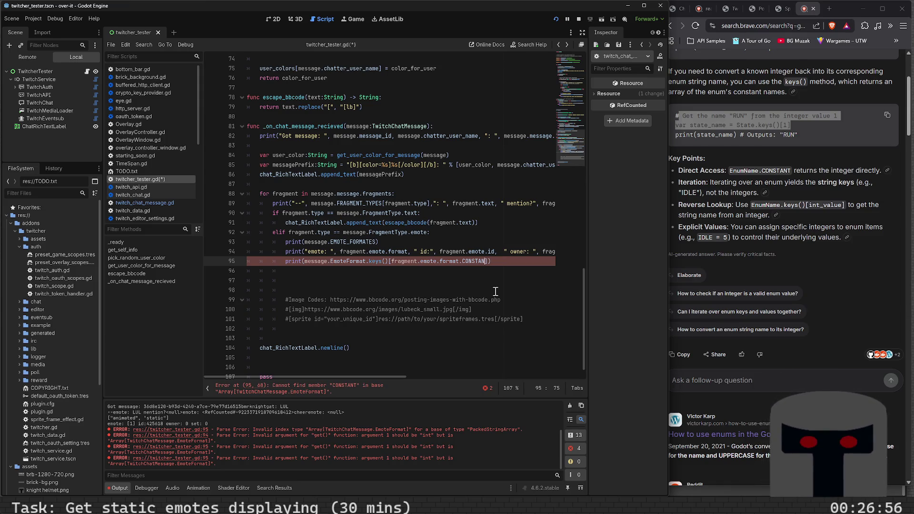
pyautogui.press('BackSpace')
pyautogui.press('BackSpace')
pyautogui.press('BackSpace')
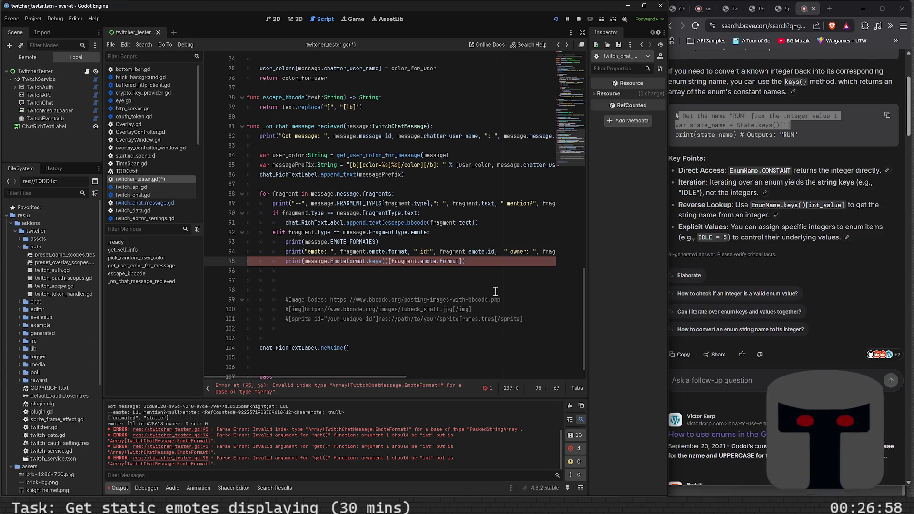
# Open the GitHub proposal 'Add ENUM.value() and ENUM.key()' from the Brave search results.
pyautogui.scroll(-3, 727, 250)
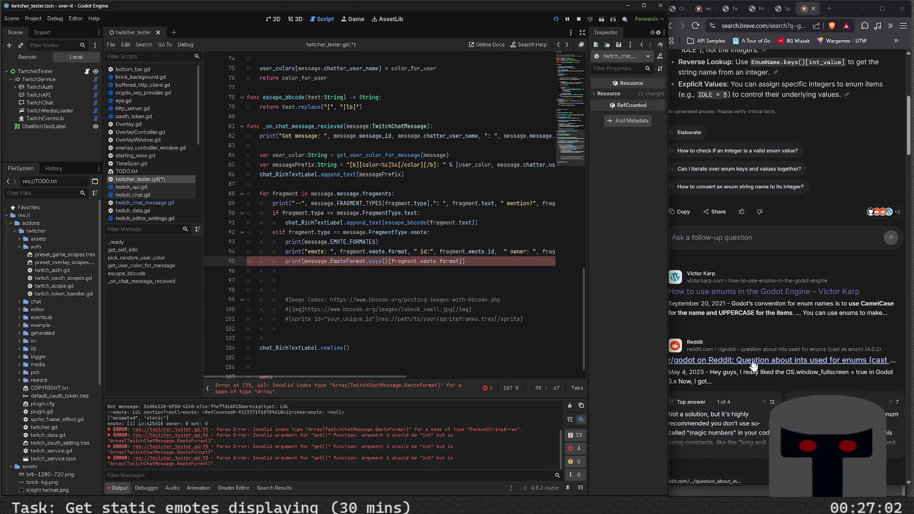
pyautogui.scroll(6, 745, 335)
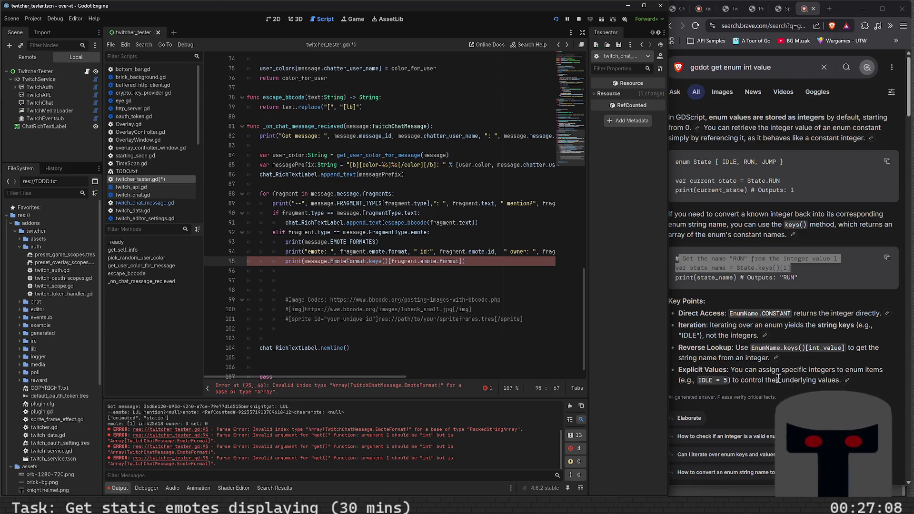
pyautogui.scroll(-3, 778, 378)
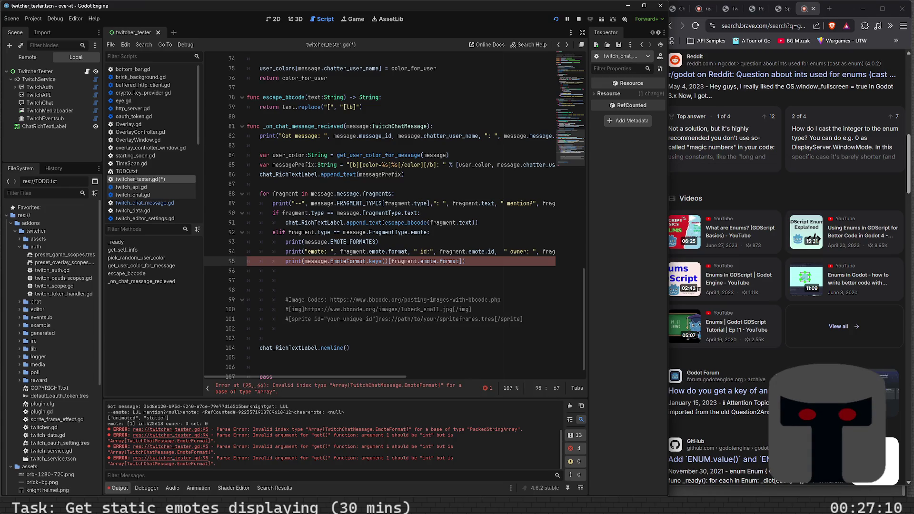
pyautogui.scroll(-3, 757, 269)
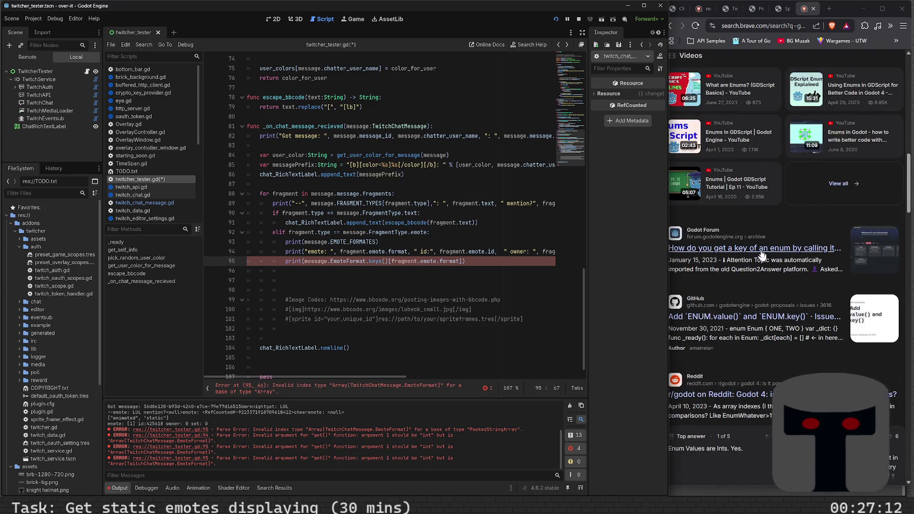
pyautogui.click(760, 318)
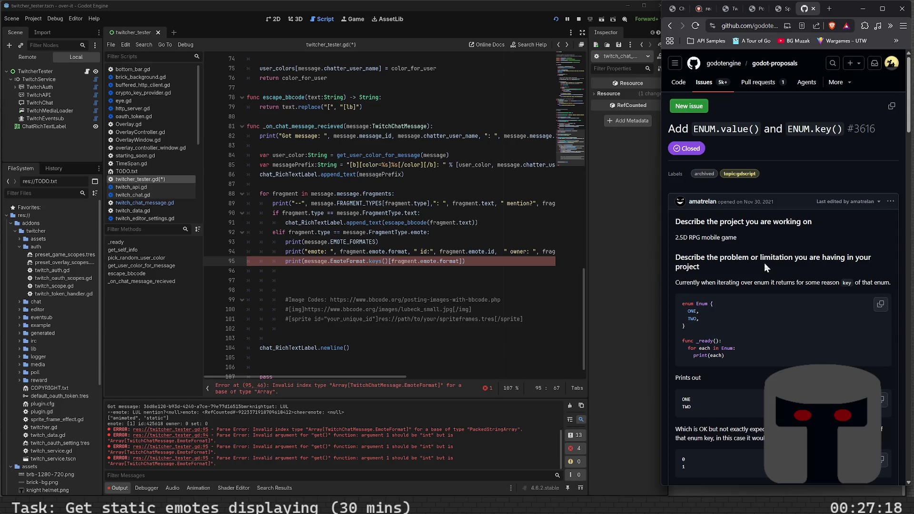
# Read through proposal #3616's comments on enum keys and int(Enum.ONE) backing values.
pyautogui.scroll(-3, 764, 264)
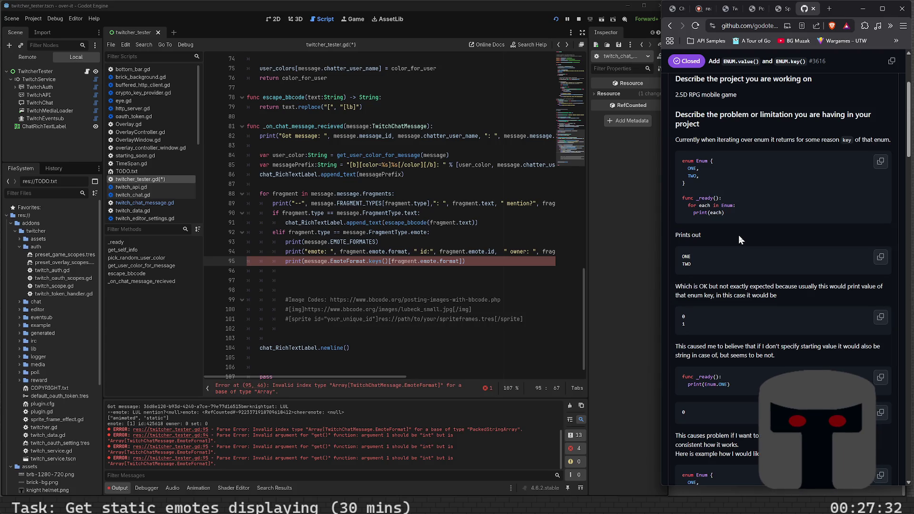
pyautogui.scroll(-3, 738, 235)
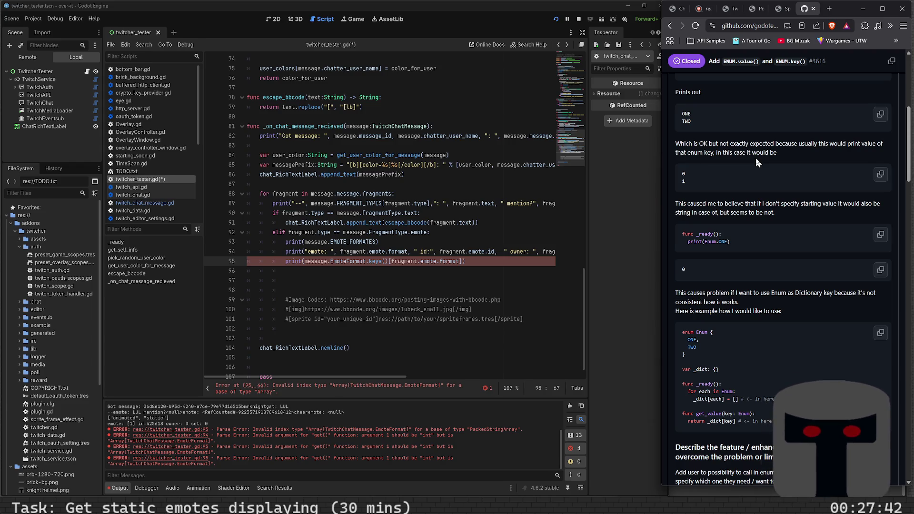
pyautogui.scroll(-3, 756, 161)
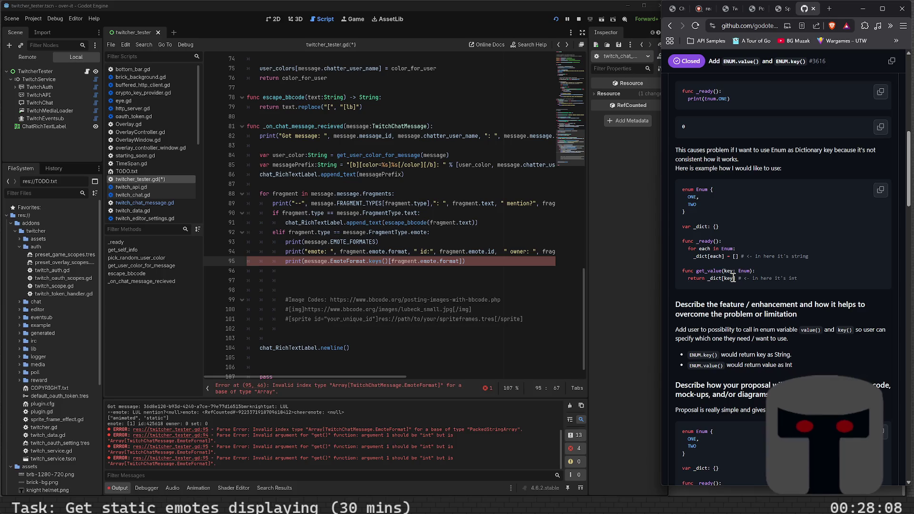
pyautogui.scroll(-3, 733, 278)
pyautogui.scroll(-3, 733, 280)
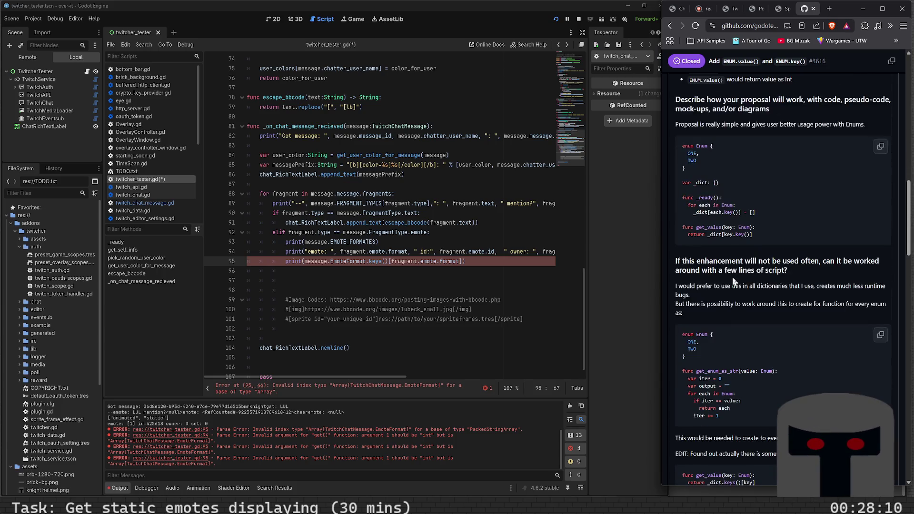
pyautogui.scroll(-3, 733, 281)
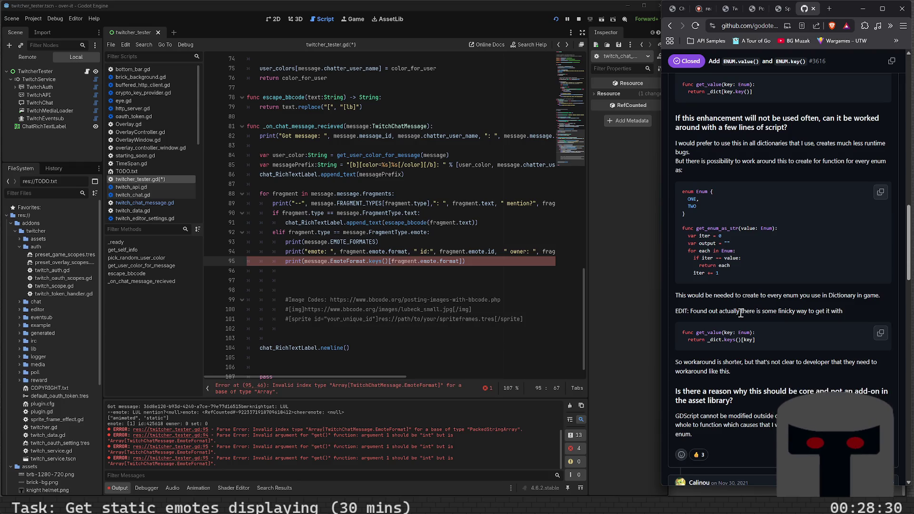
pyautogui.scroll(-3, 740, 313)
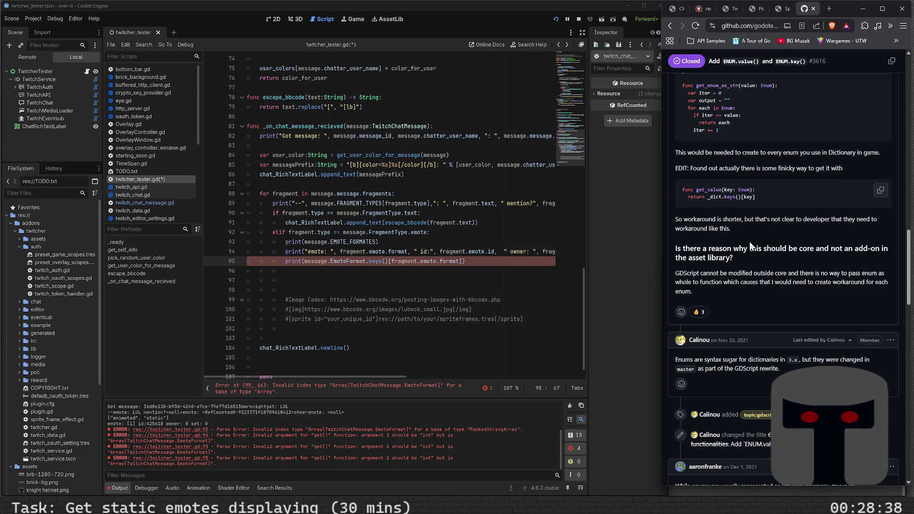
pyautogui.scroll(-3, 750, 244)
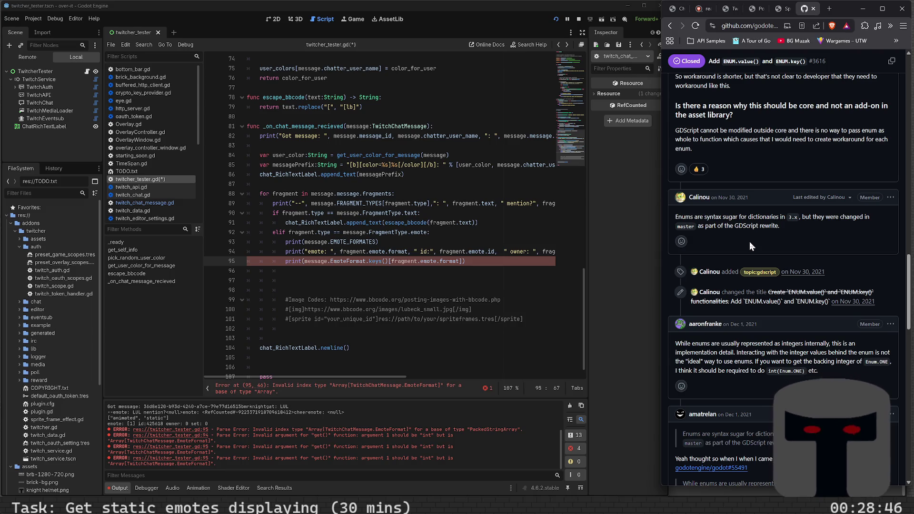
pyautogui.scroll(-3, 750, 244)
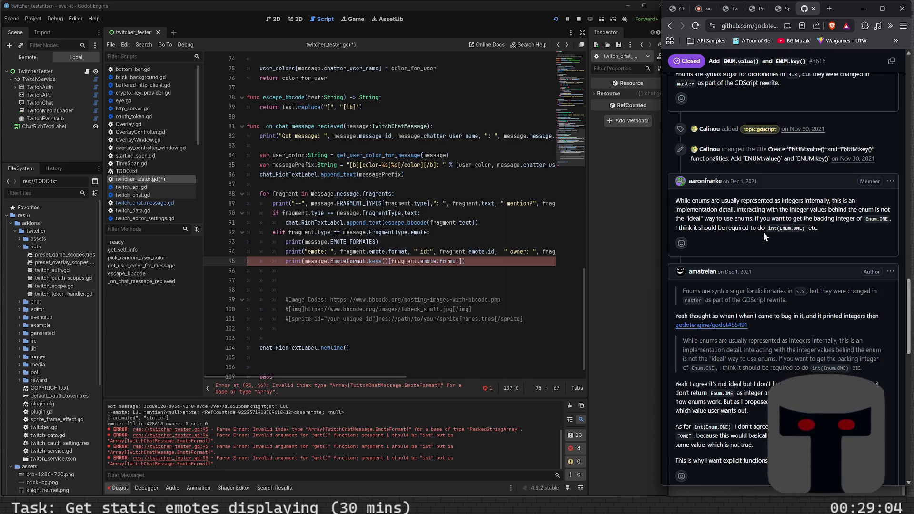
# Delete the erroring EmoteFormat keys print line on line 95.
pyautogui.click(485, 267)
pyautogui.hotkey('shift', 'Home')
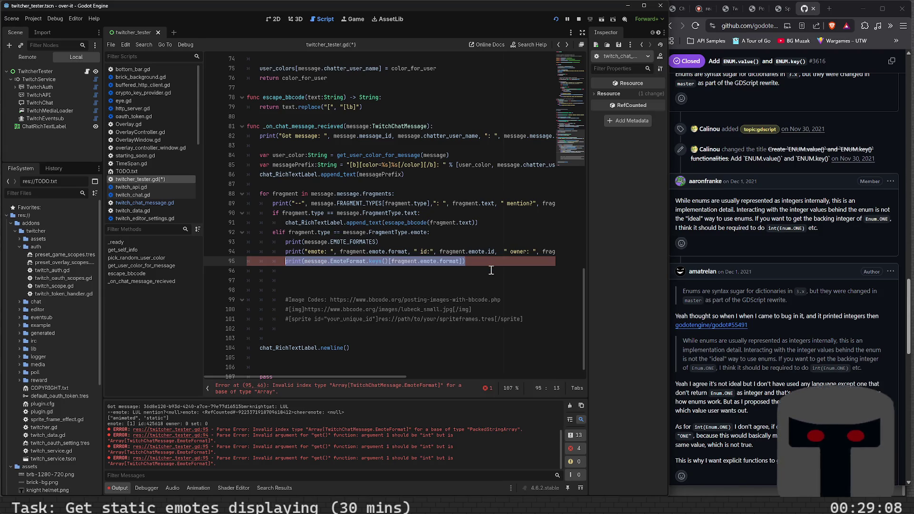
pyautogui.press('BackSpace')
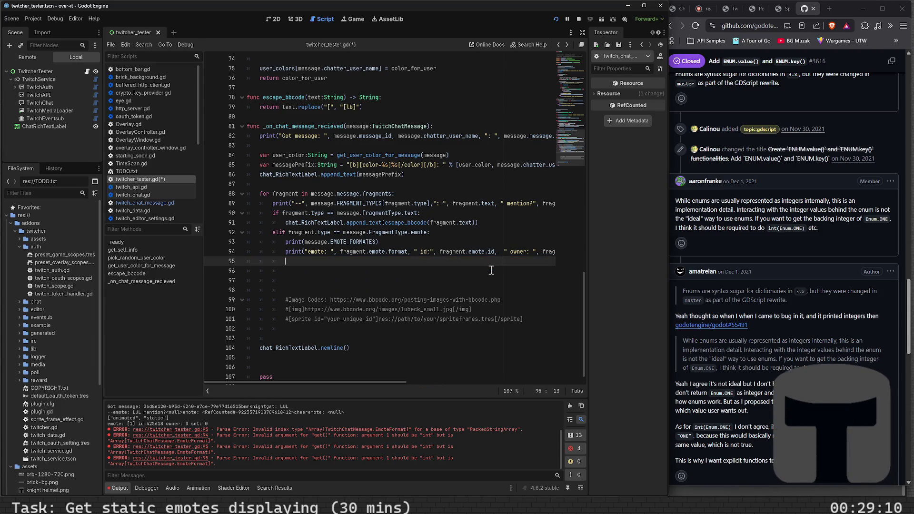
# Go to the EMOTE_FORMATES definition and start a project-wide Find in Files for it.
pyautogui.keyDown('ctrl'); pyautogui.click(362, 243); pyautogui.keyUp('ctrl')
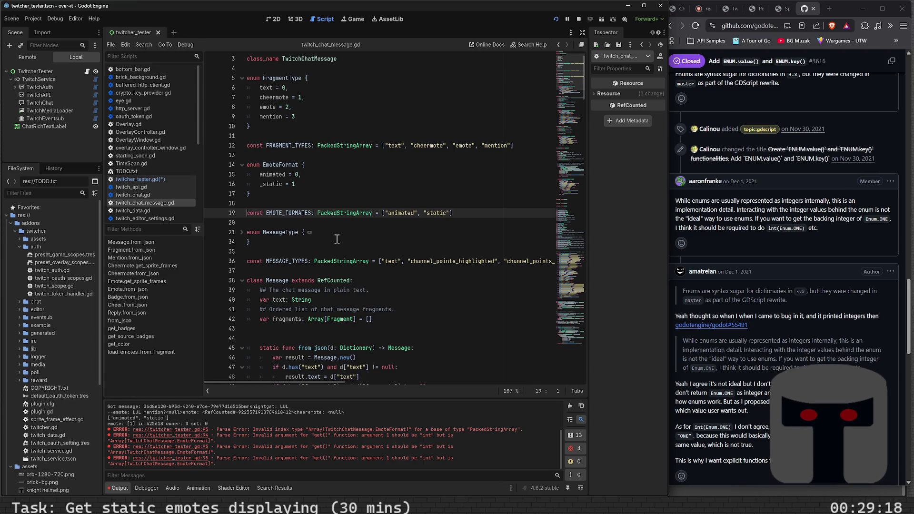
pyautogui.scroll(-1, 336, 239)
pyautogui.click(307, 183)
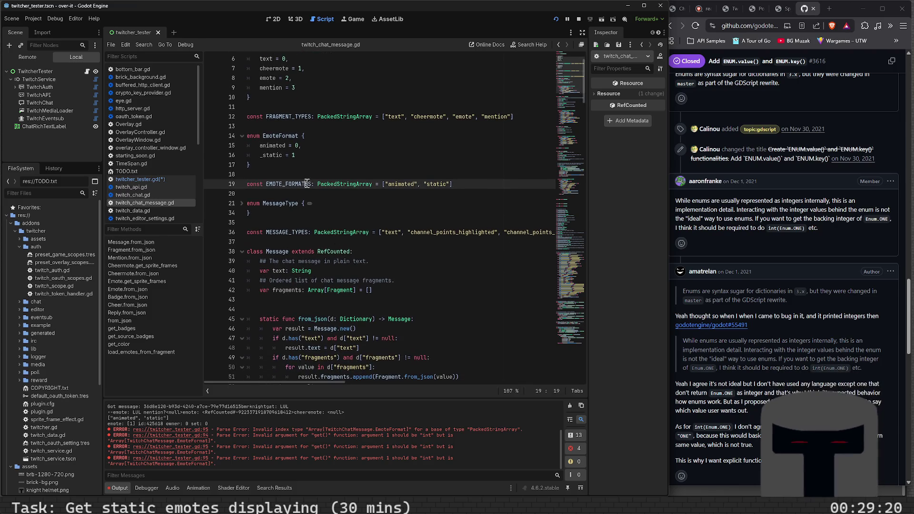
pyautogui.doubleClick(307, 184)
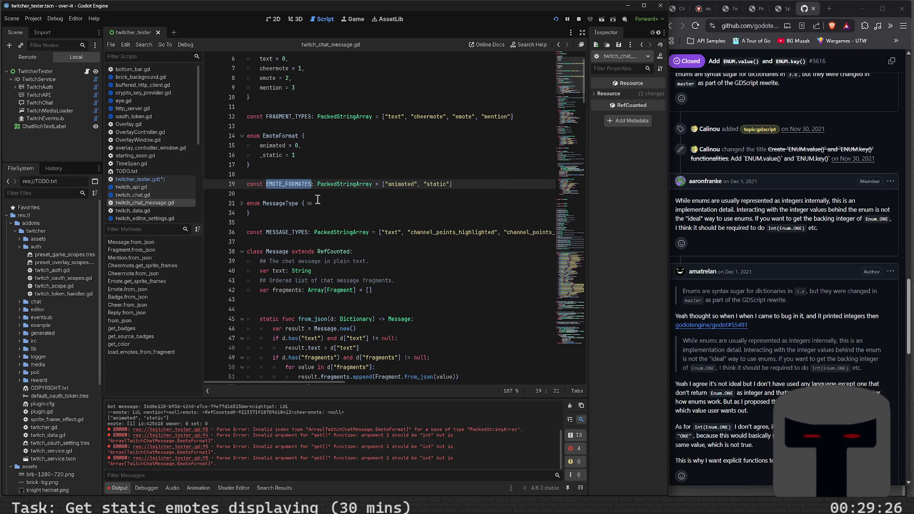
pyautogui.hotkey('ctrl', 'f')
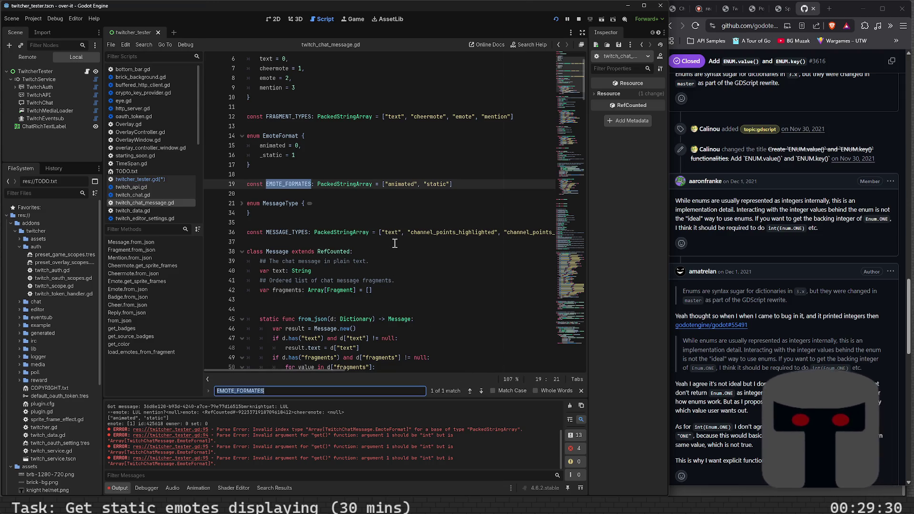
pyautogui.hotkey('ctrl', 'shift', 'f')
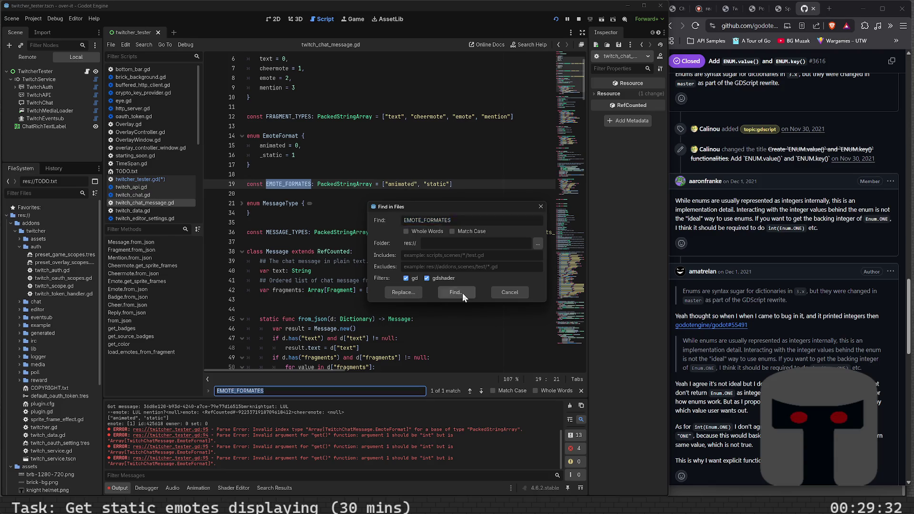
# Search the project for EMOTE_FORMATES, review its 3 matches, and return to twitcher_tester.gd line 93.
pyautogui.click(462, 293)
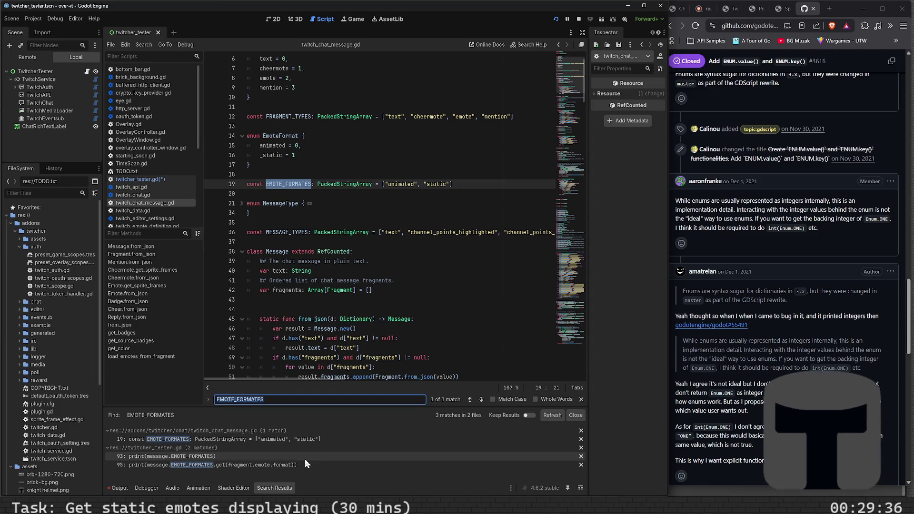
pyautogui.click(341, 193)
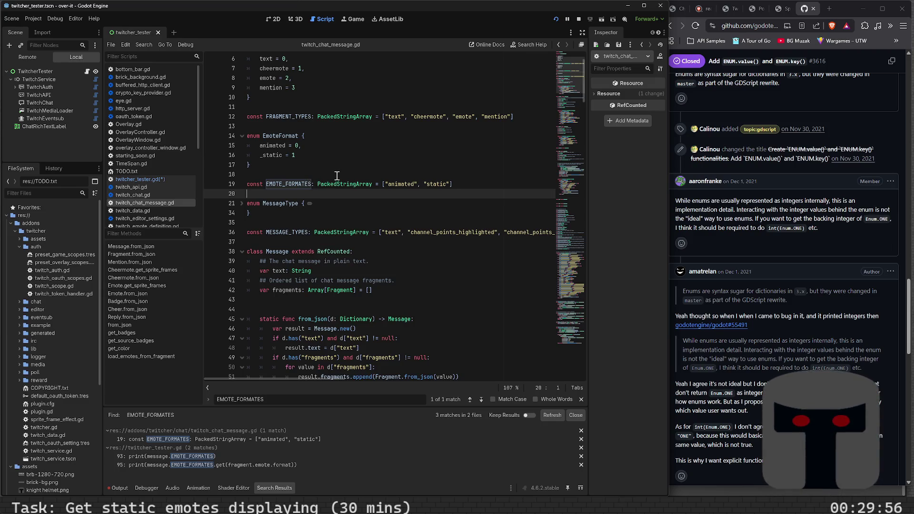
pyautogui.hotkey('alt', 'Left')
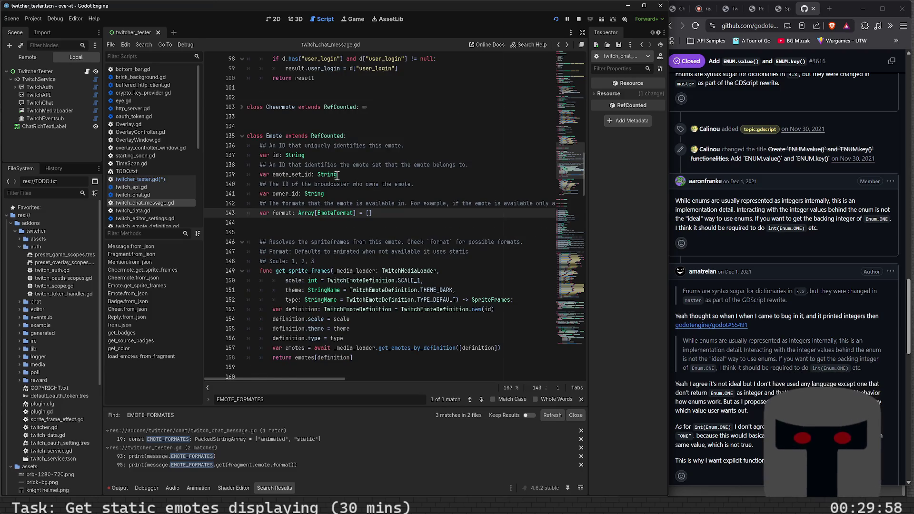
pyautogui.scroll(-3, 337, 267)
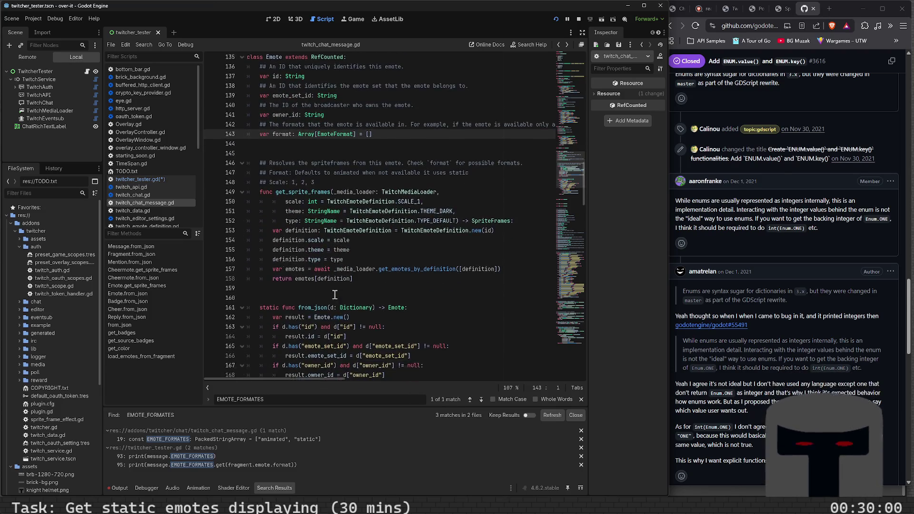
pyautogui.scroll(1, 335, 295)
pyautogui.hotkey('alt', 'Right')
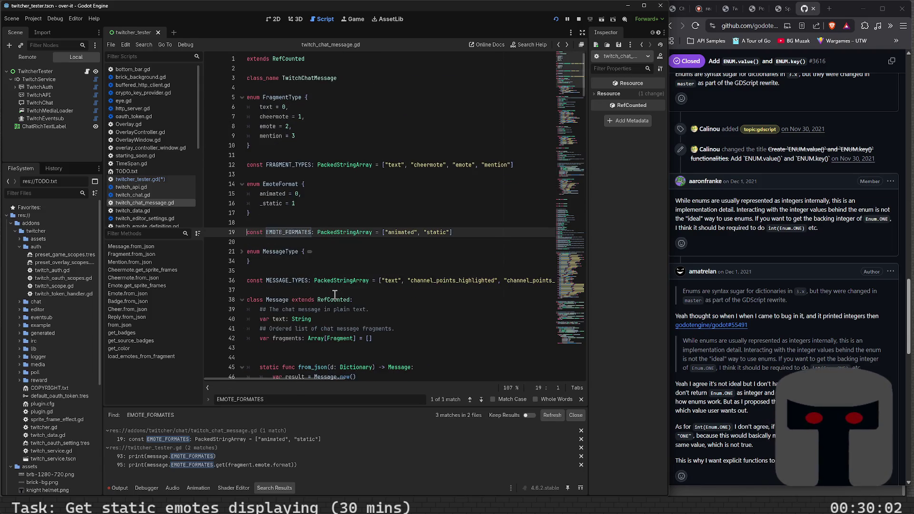
pyautogui.hotkey('alt', 'Left')
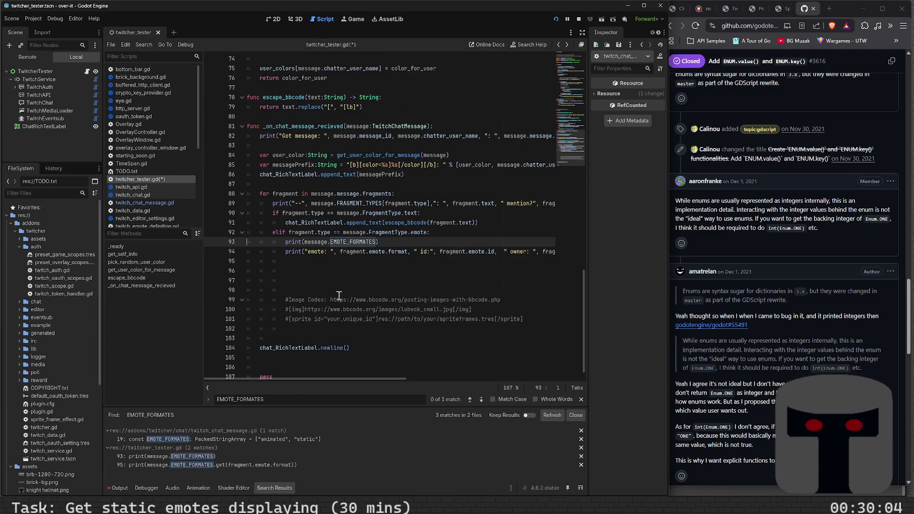
# Add a new function emote_format_to_string(format:EmoteFormat): after escape_bbcode.
pyautogui.click(394, 244)
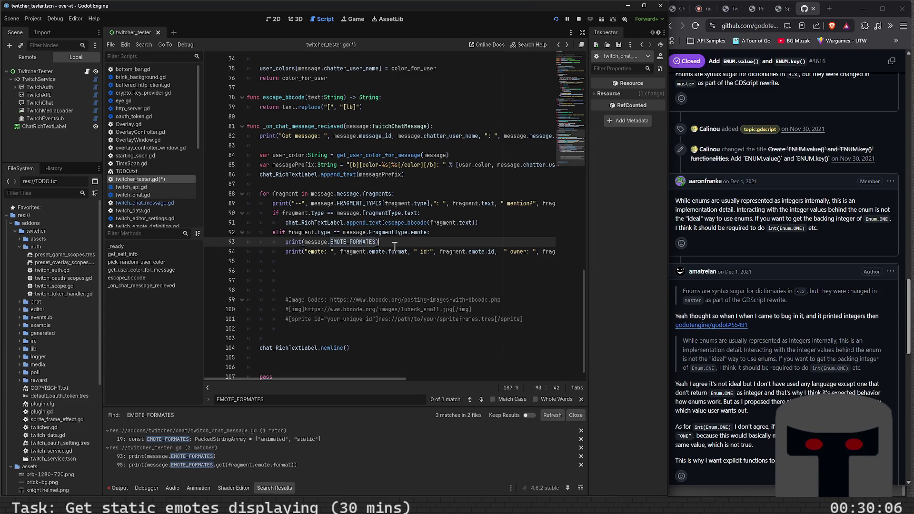
pyautogui.click(272, 115)
pyautogui.press('Return')
pyautogui.press('Return')
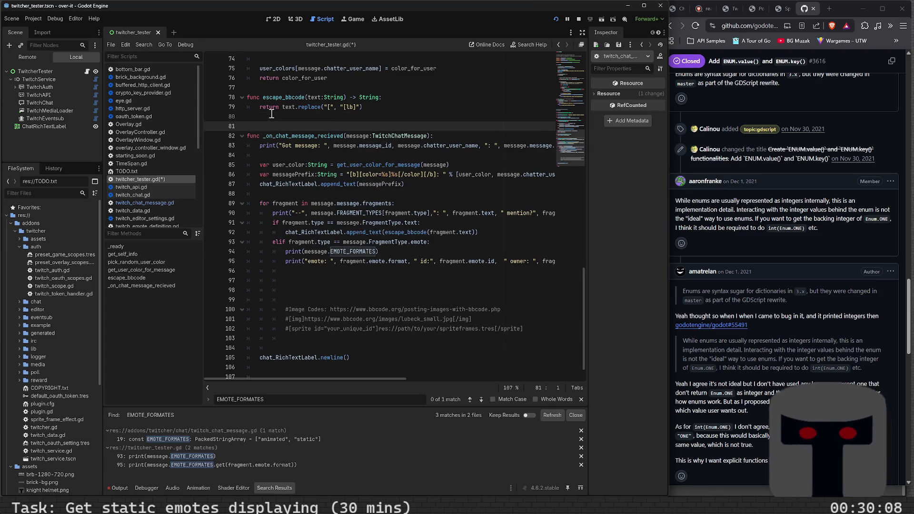
pyautogui.press('Up')
pyautogui.write('func emote')
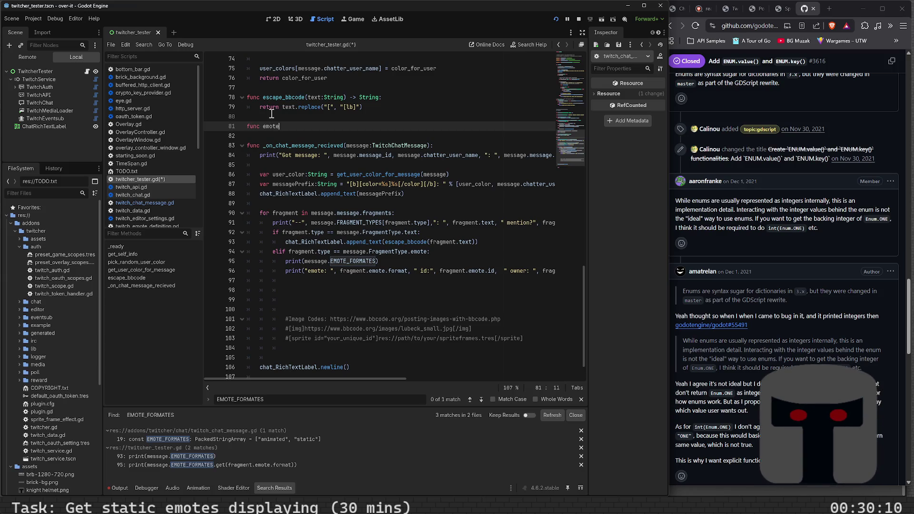
pyautogui.write('_format_to_S')
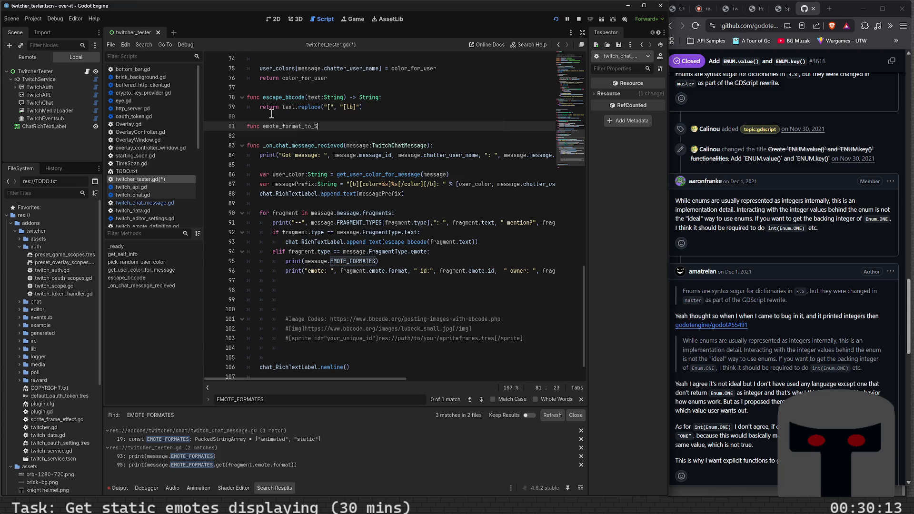
pyautogui.press('BackSpace')
pyautogui.write('string(')
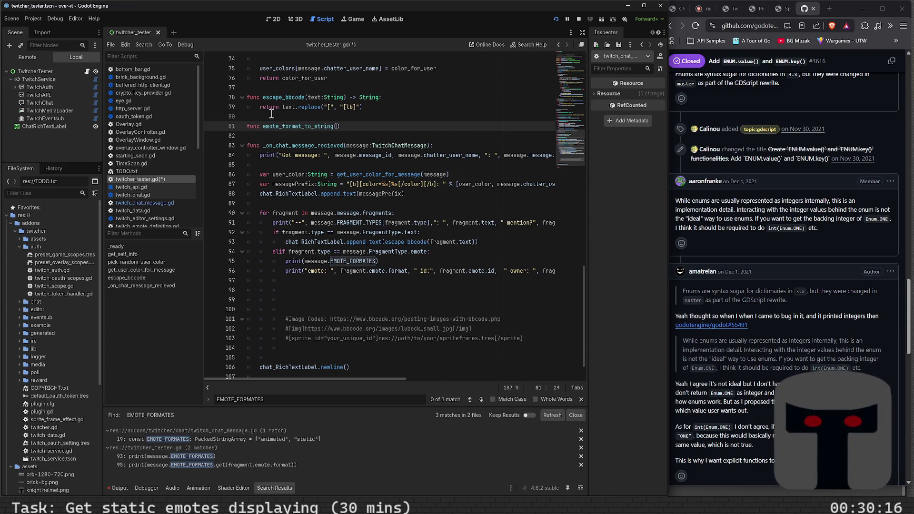
pyautogui.write('format:EmoteFormat)')
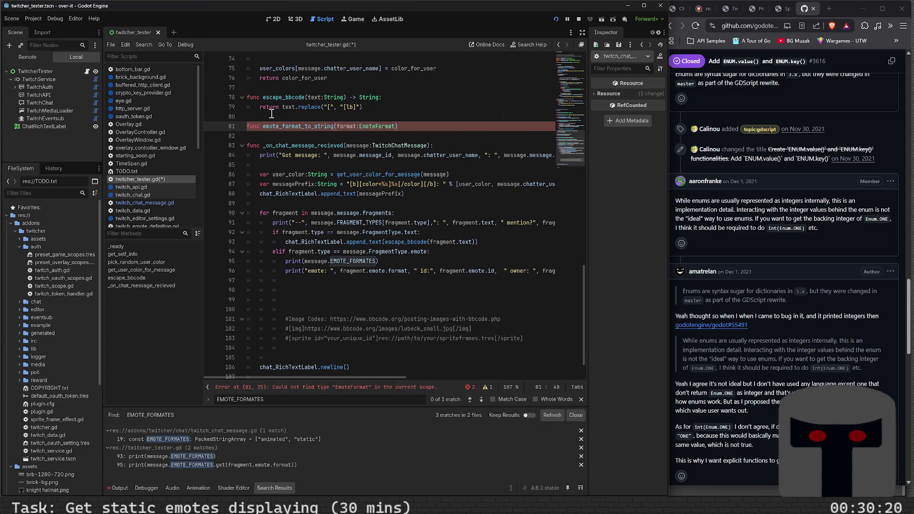
pyautogui.write(':')
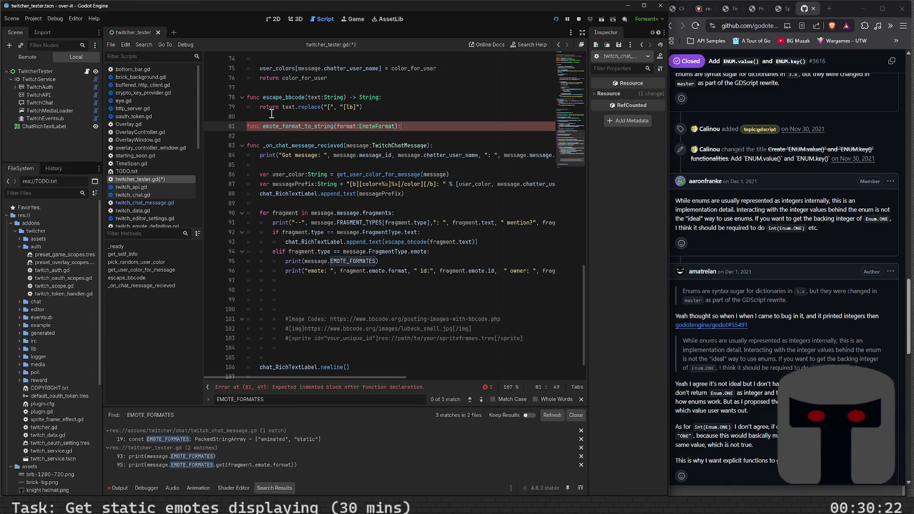
pyautogui.press('Return')
# Begin an if in the body and qualify the parameter type as TwitchChatMessage.EmoteFormat.
pyautogui.write('if ')
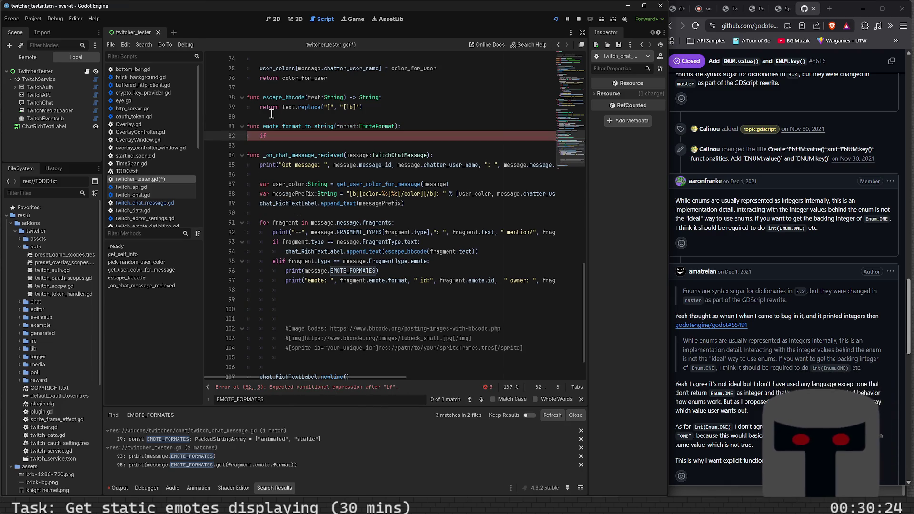
pyautogui.write('EmoteFOra')
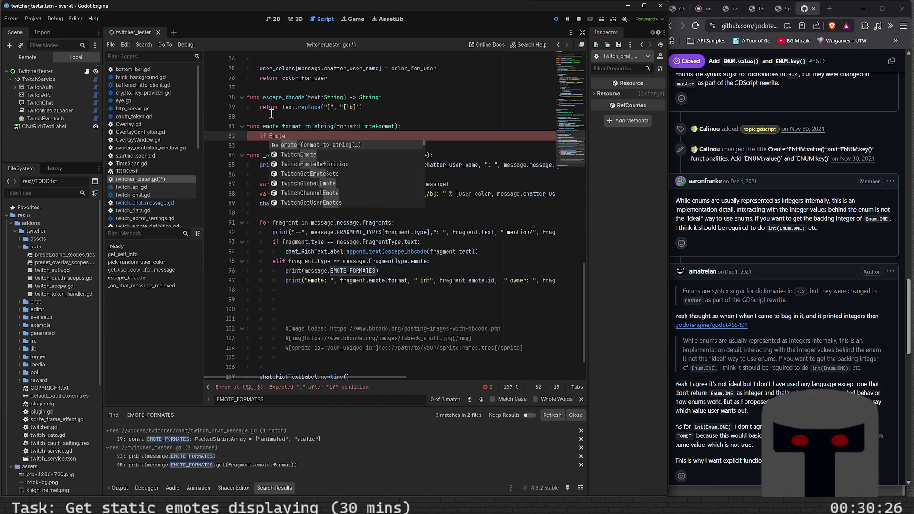
pyautogui.press('BackSpace')
pyautogui.press('BackSpace')
pyautogui.press('BackSpace')
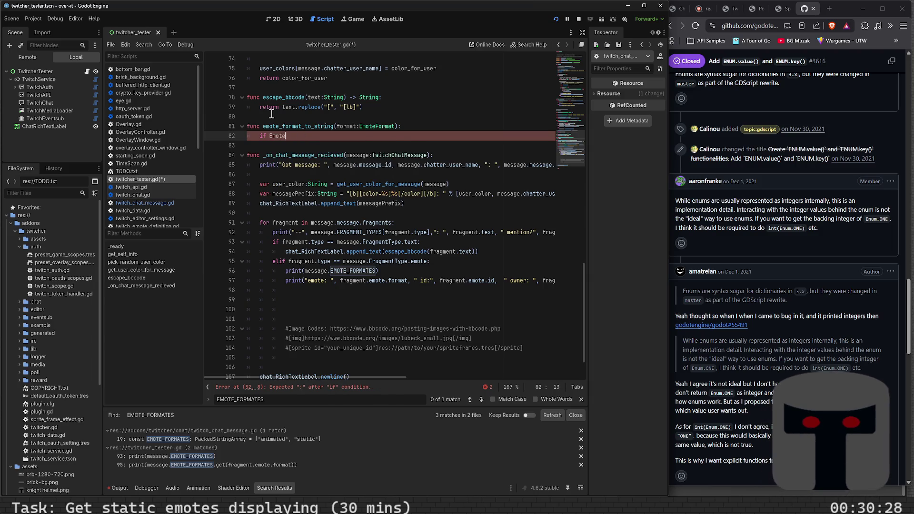
pyautogui.press('BackSpace')
pyautogui.press('BackSpace')
pyautogui.press('Up')
pyautogui.press('End')
pyautogui.press('Left')
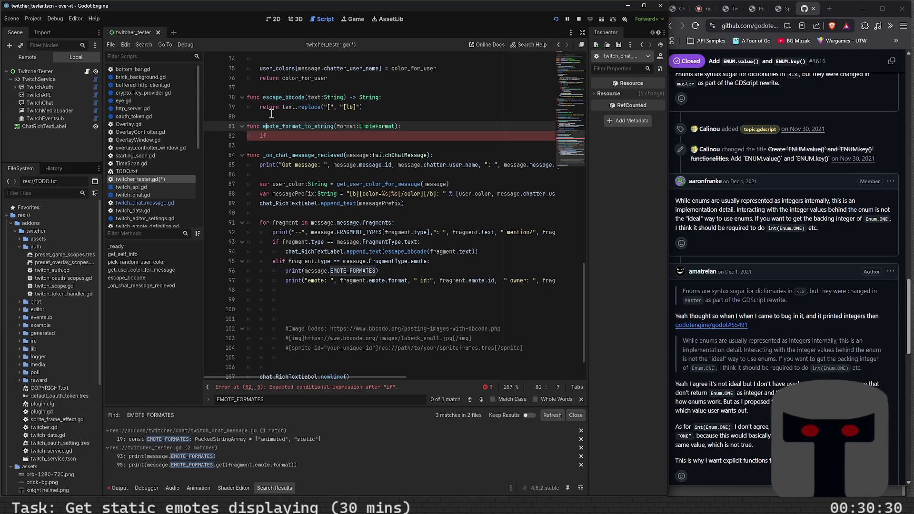
pyautogui.press('Right')
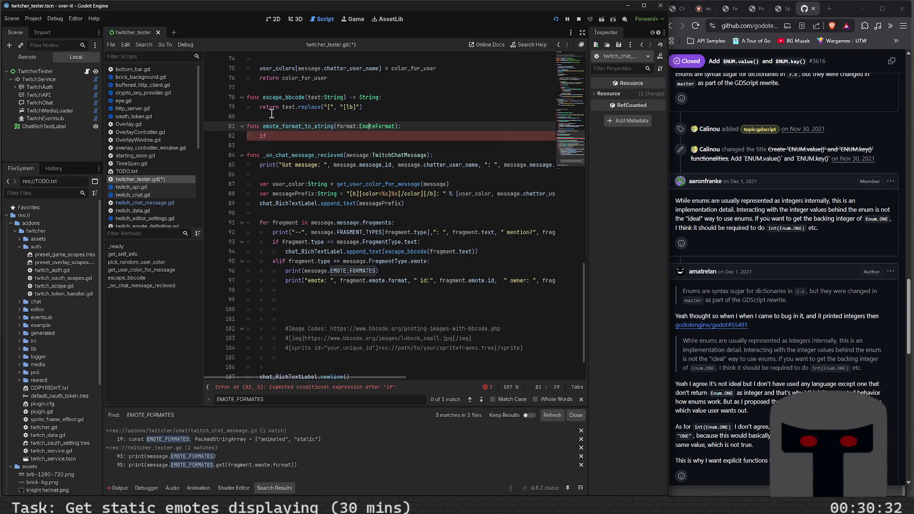
pyautogui.hotkey('ctrl', 'Left')
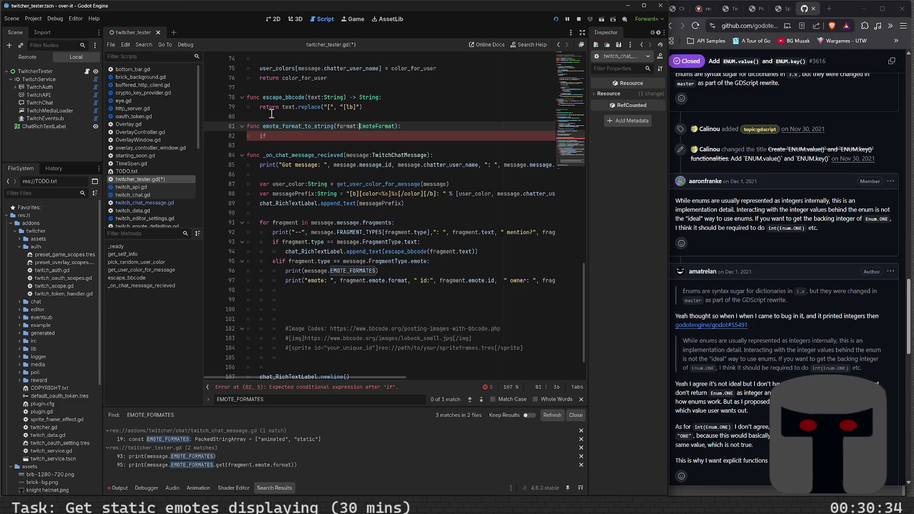
pyautogui.write('Twitch')
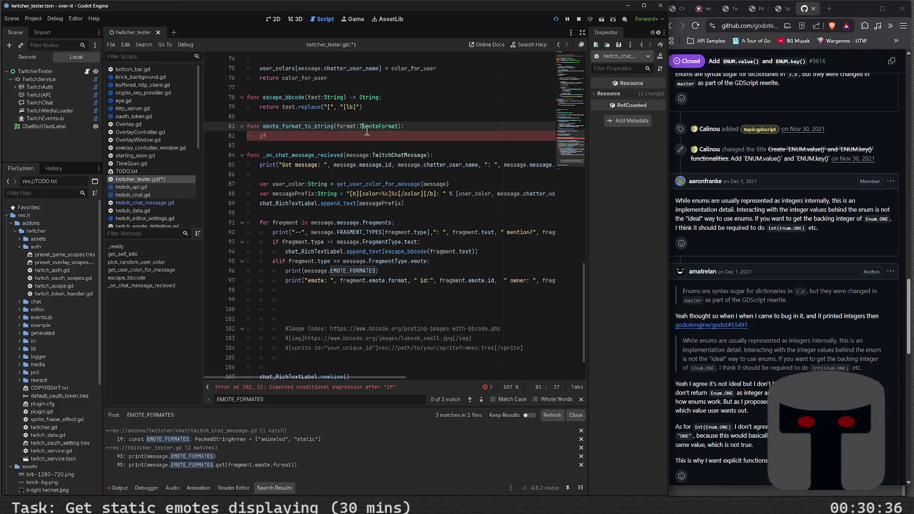
pyautogui.write('Chat')
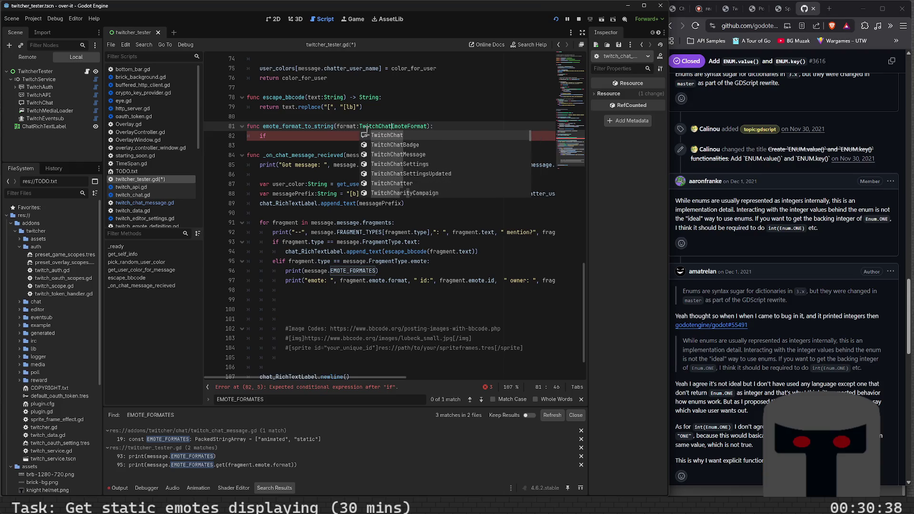
pyautogui.write('Message.')
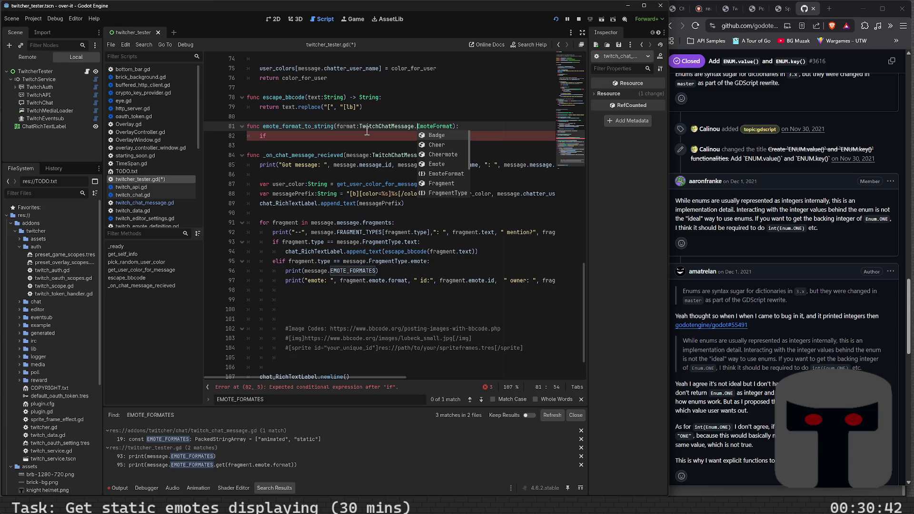
pyautogui.press('Escape')
pyautogui.press('Down')
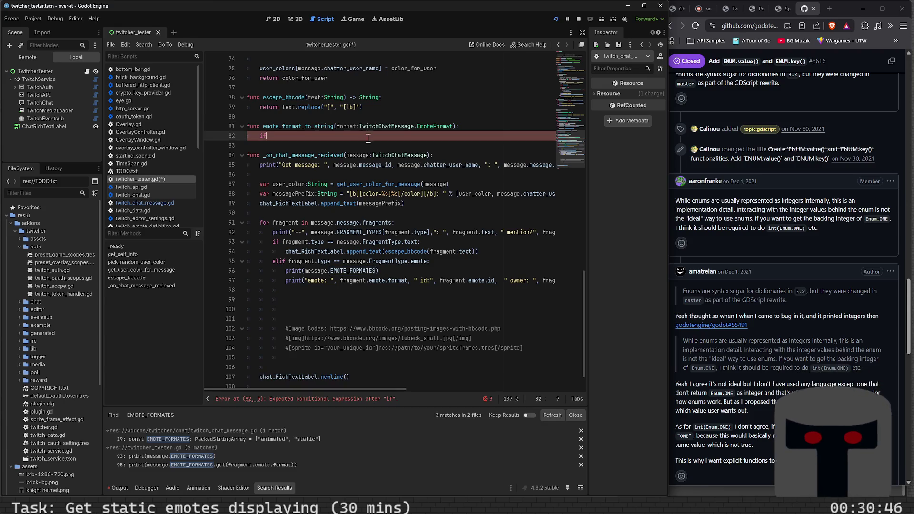
# Replace 'message' with TwitchChatMessage before FRAGMENT_TYPES on line 92 and EMOTE_FORMATES on line 96.
pyautogui.click(325, 232)
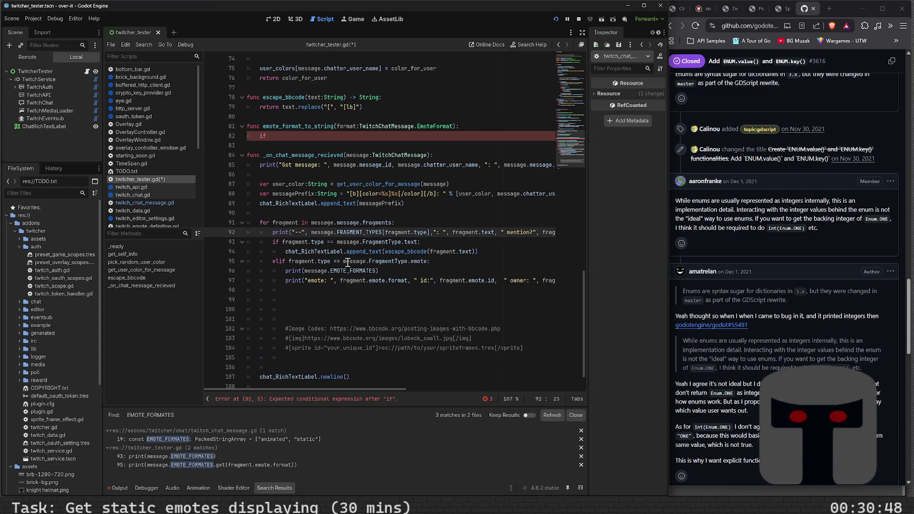
pyautogui.doubleClick(405, 126)
pyautogui.hotkey('ctrl', 'c')
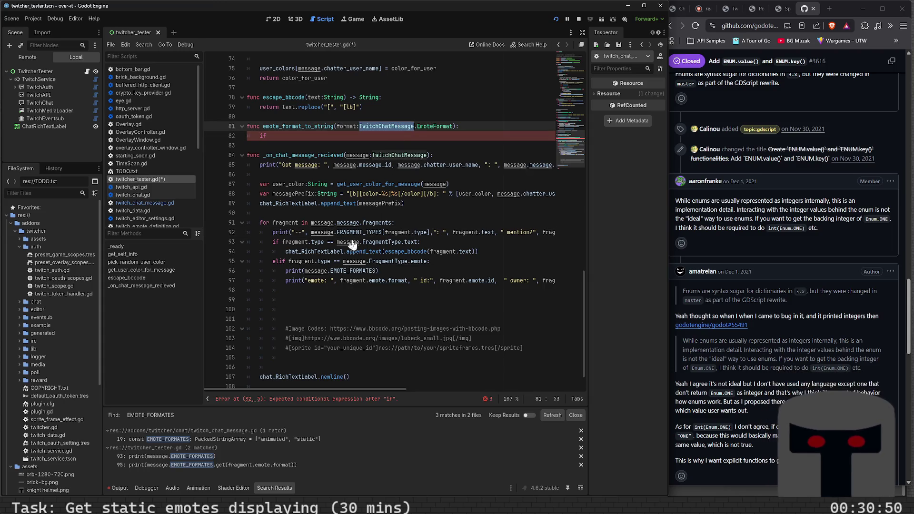
pyautogui.doubleClick(322, 233)
pyautogui.hotkey('ctrl', 'v')
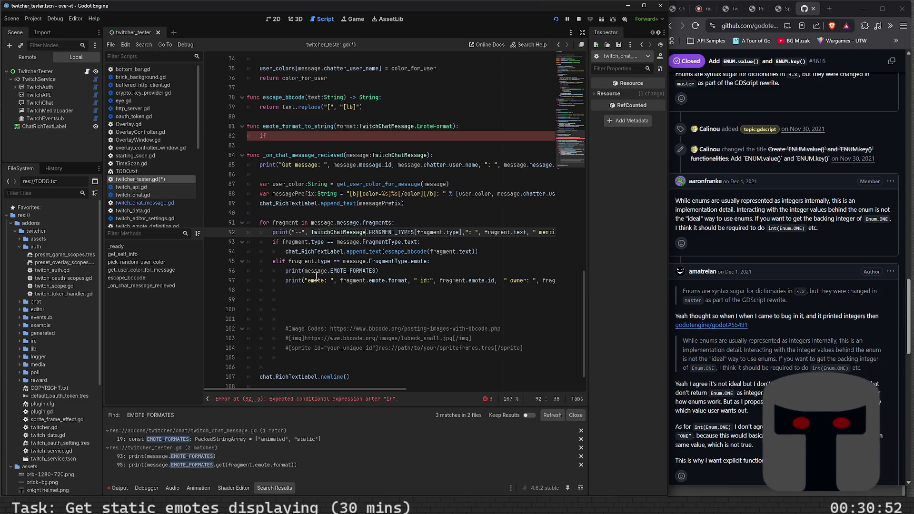
pyautogui.doubleClick(318, 271)
pyautogui.hotkey('ctrl', 'v')
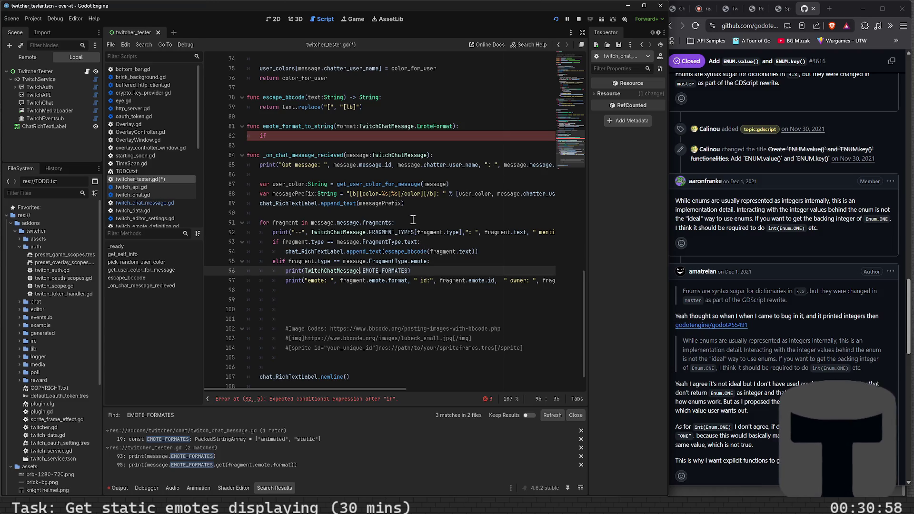
# Read the fragment print lines and open the fragment type's definition in twitch_chat_message.gd.
pyautogui.click(411, 241)
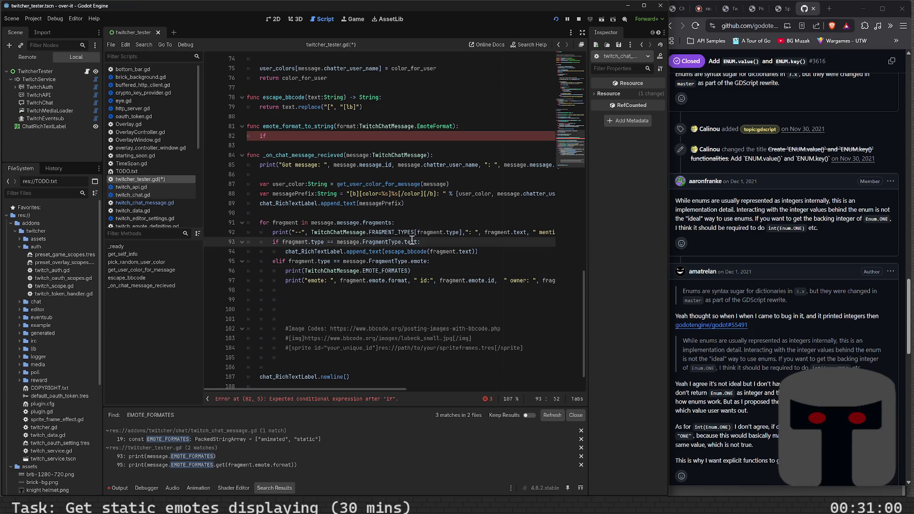
pyautogui.press('End')
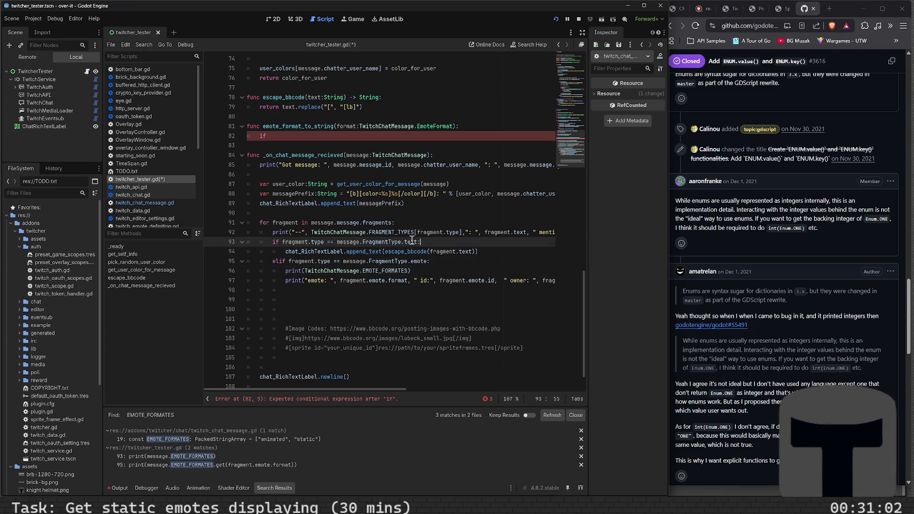
pyautogui.press('Up')
pyautogui.press('End')
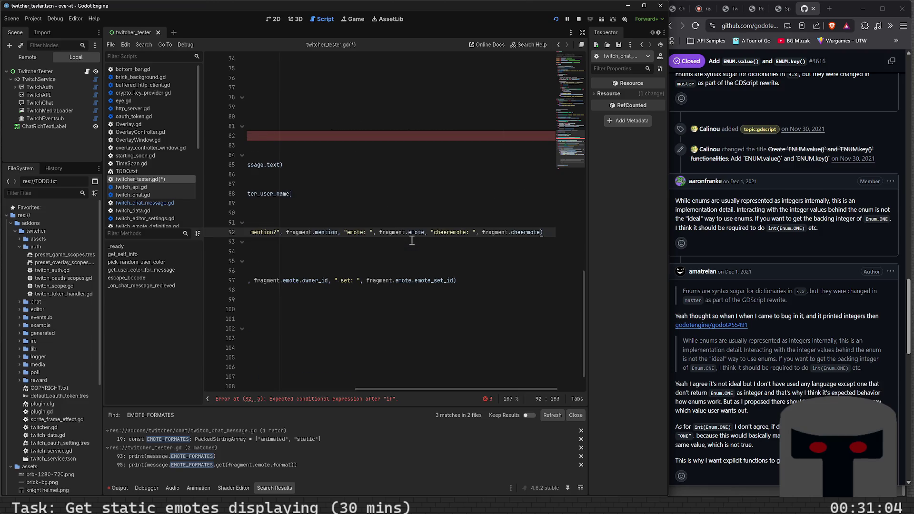
pyautogui.press('Home')
pyautogui.press('End')
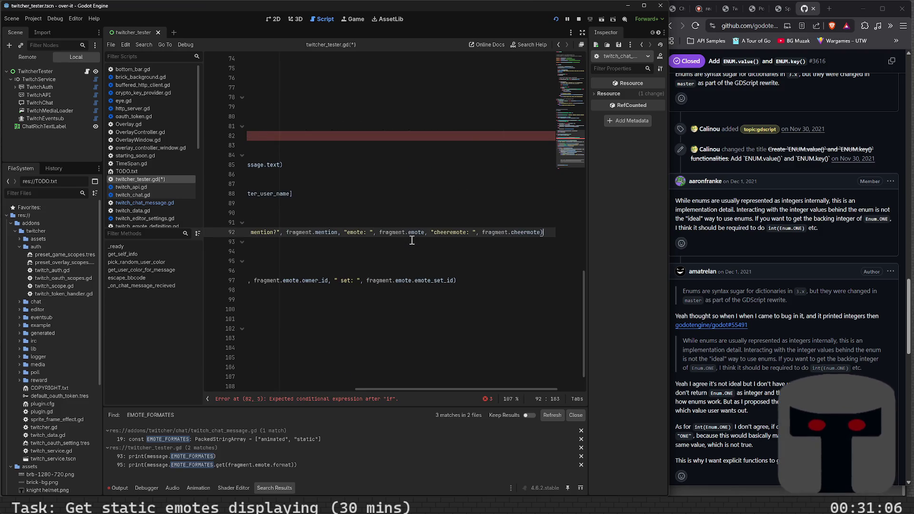
pyautogui.press('Home')
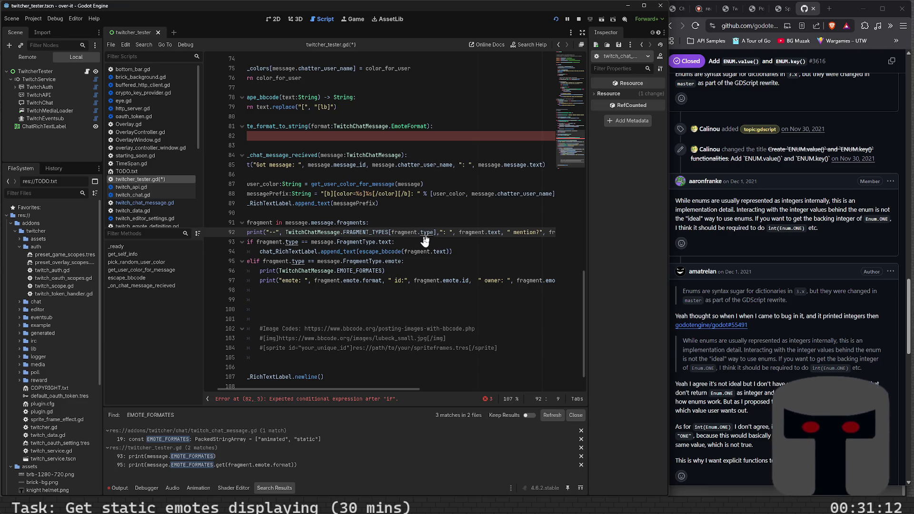
pyautogui.keyDown('ctrl'); pyautogui.click(429, 234); pyautogui.keyUp('ctrl')
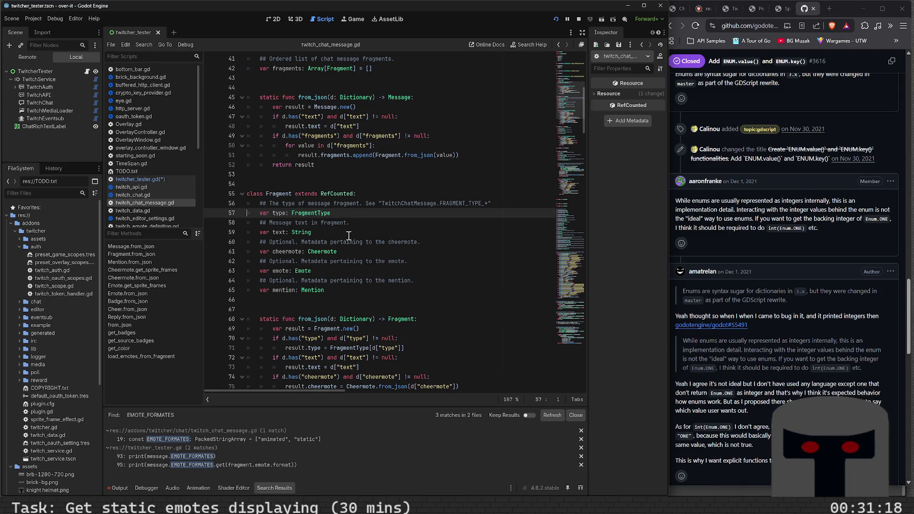
# Look over the Fragment class and navigate back to twitcher_tester.gd.
pyautogui.scroll(10, 351, 237)
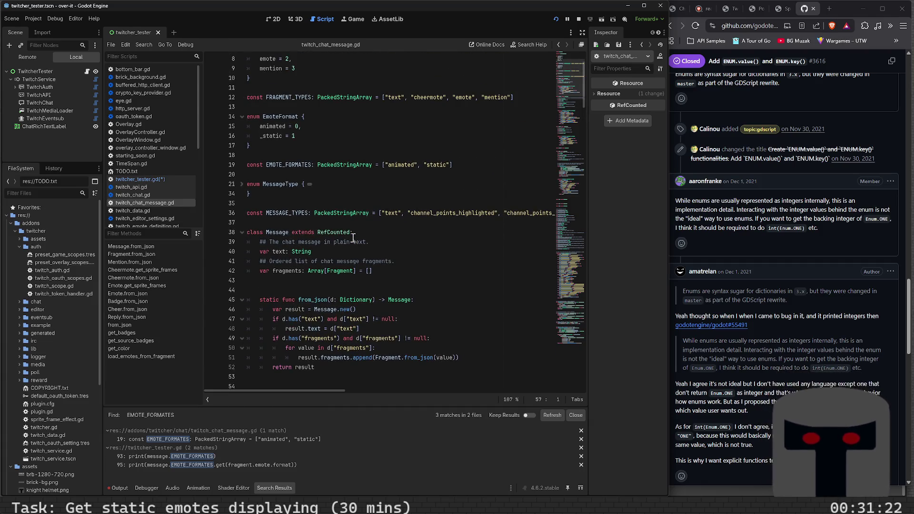
pyautogui.scroll(2, 353, 237)
pyautogui.scroll(-3, 353, 237)
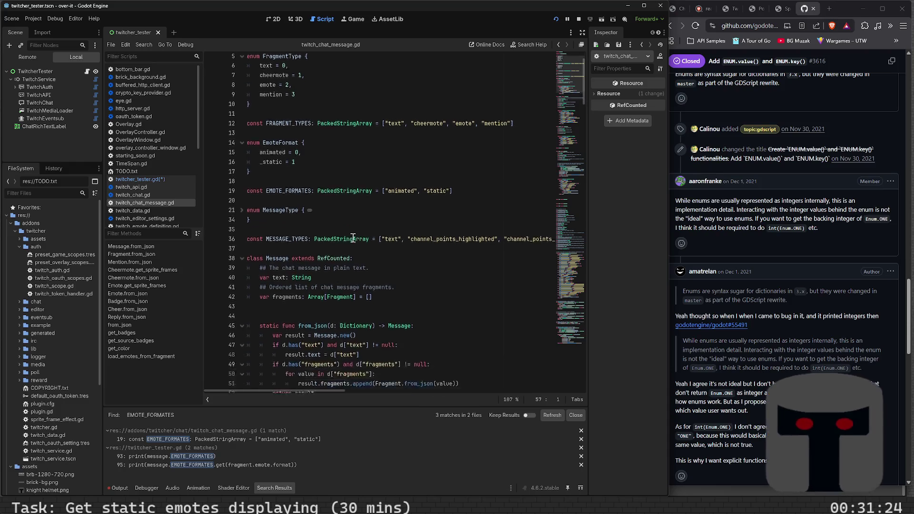
pyautogui.hotkey('alt', 'Left')
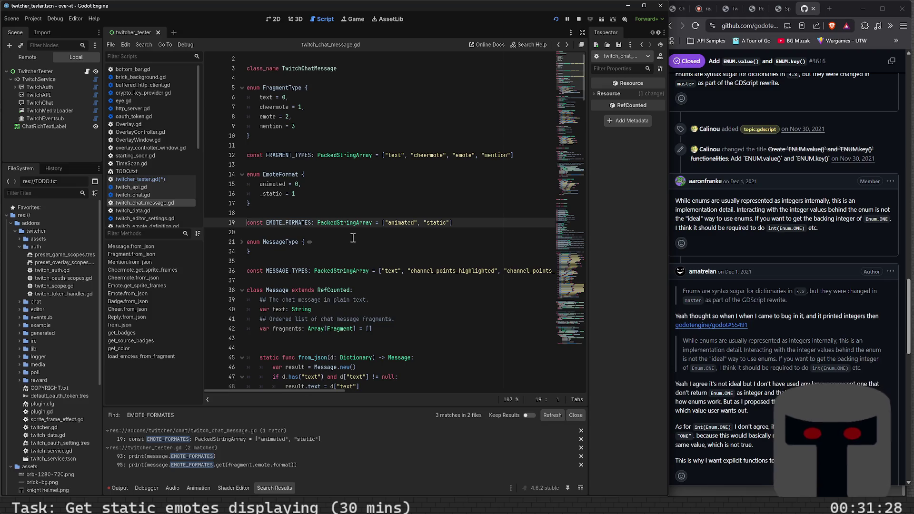
pyautogui.hotkey('alt', 'Left')
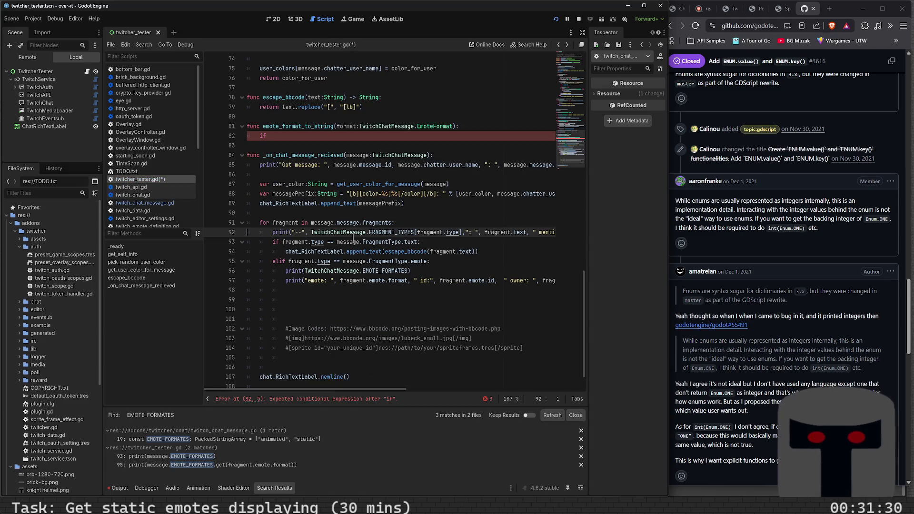
# Make line 95's elif check TwitchChatMessage.FragmentType.emote instead of message, and save the script.
pyautogui.doubleClick(358, 261)
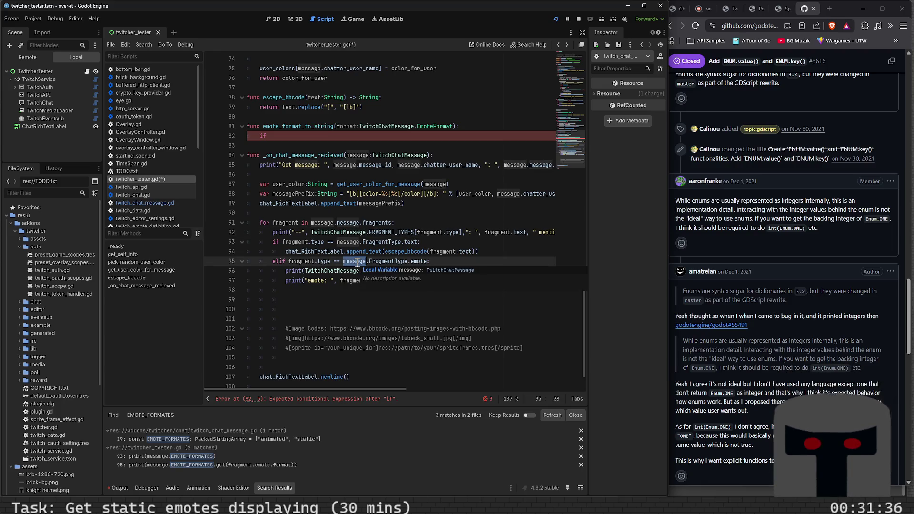
pyautogui.click(444, 263)
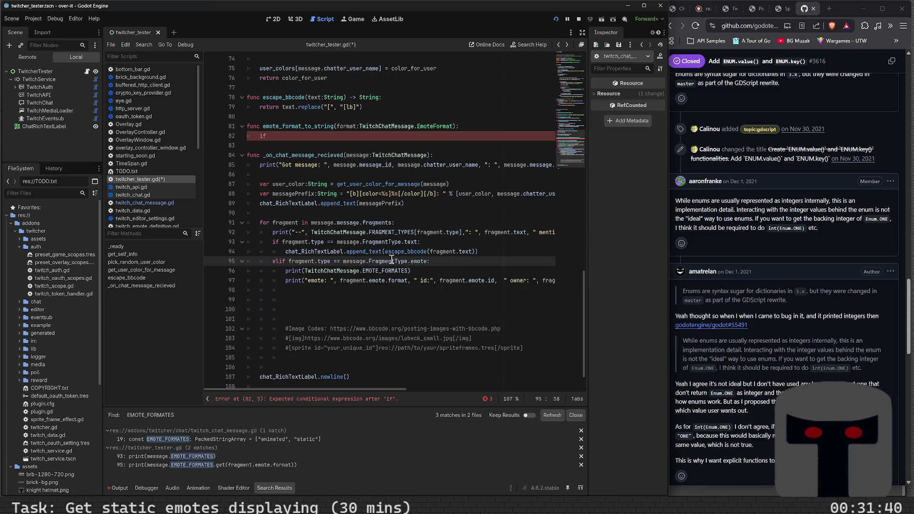
pyautogui.moveTo(392, 259)
pyautogui.doubleClick(354, 262)
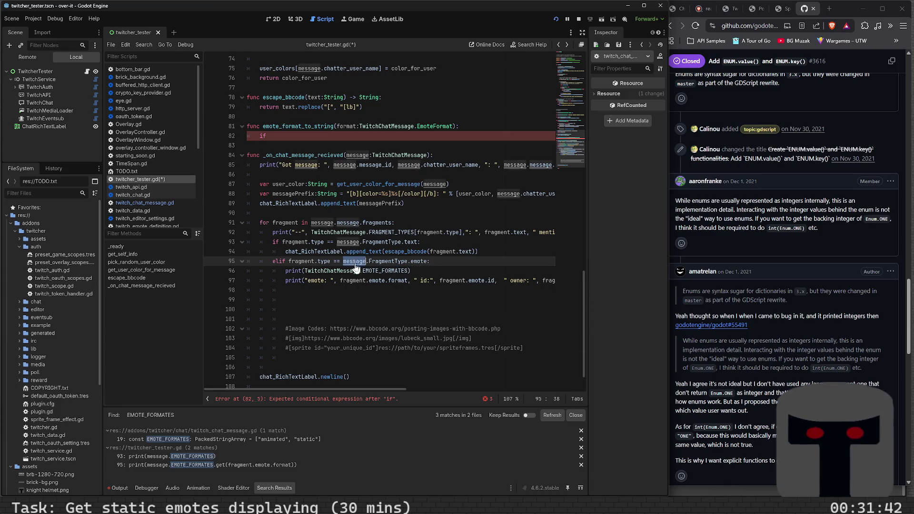
pyautogui.write('TwitchChatMessage')
pyautogui.hotkey('ctrl', 's')
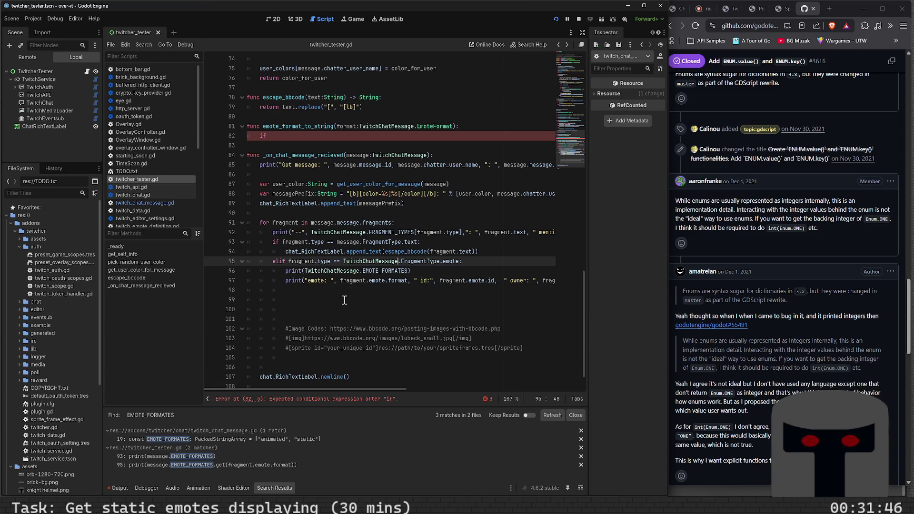
pyautogui.moveTo(406, 282)
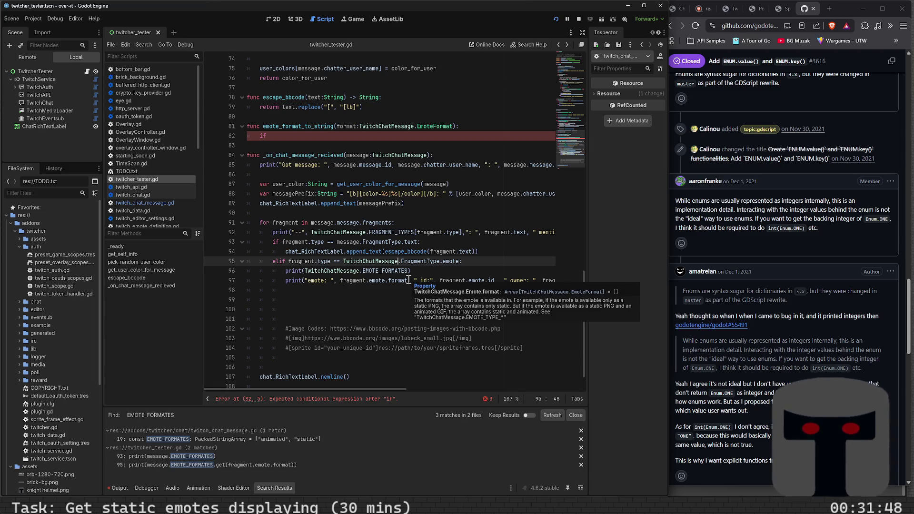
pyautogui.click(317, 139)
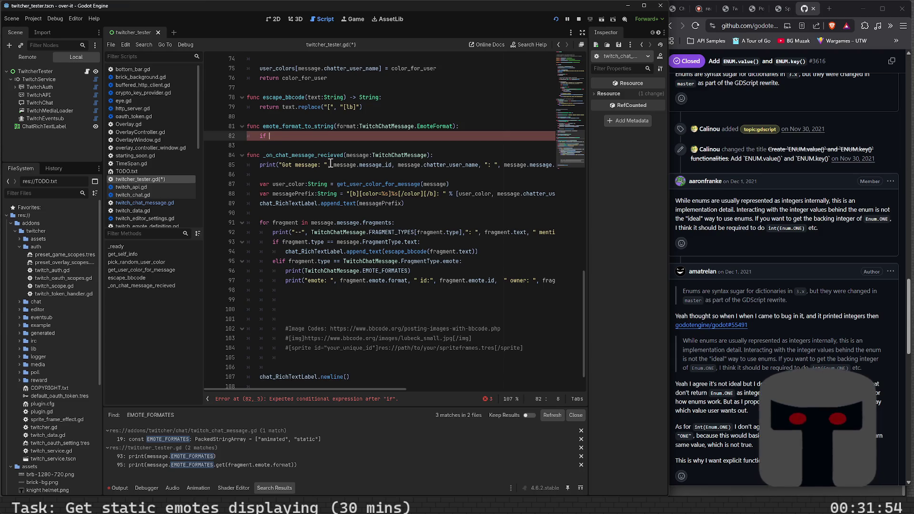
# Write if format == TwitchChatMessage.EmoteFormat.animated: return "animated", followed by an elif line.
pyautogui.write('format == ')
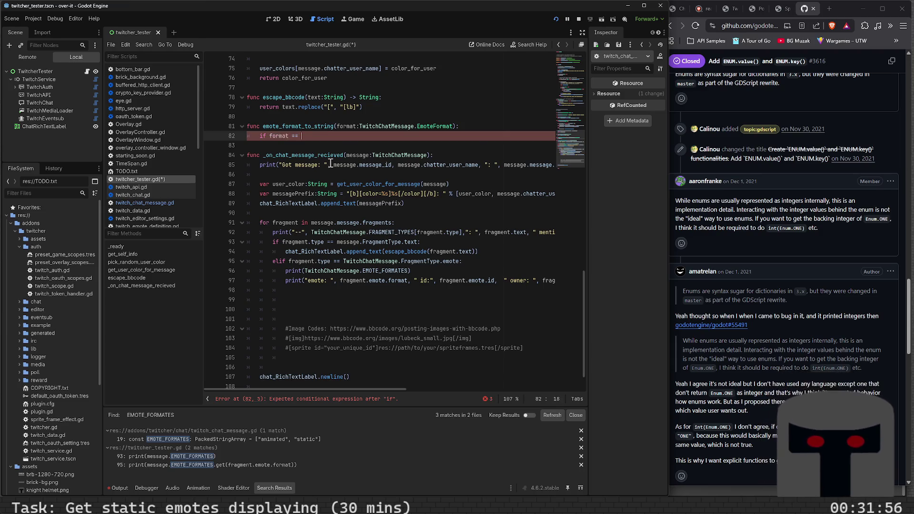
pyautogui.write('TwitchChatMessage.')
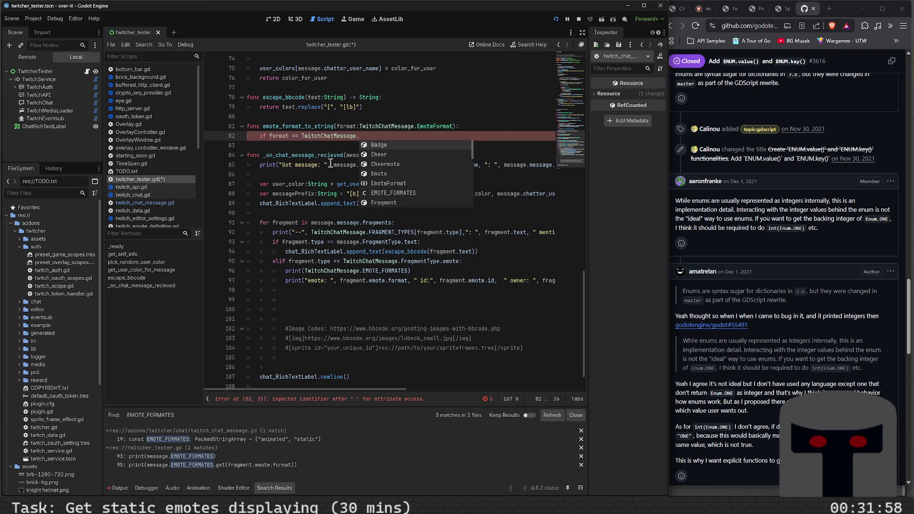
pyautogui.press('Down')
pyautogui.press('Down')
pyautogui.press('Down')
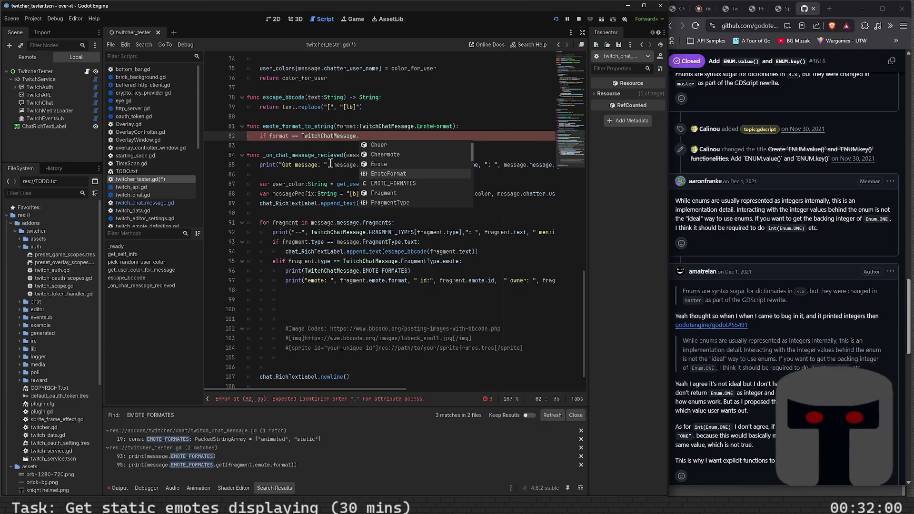
pyautogui.press('Return')
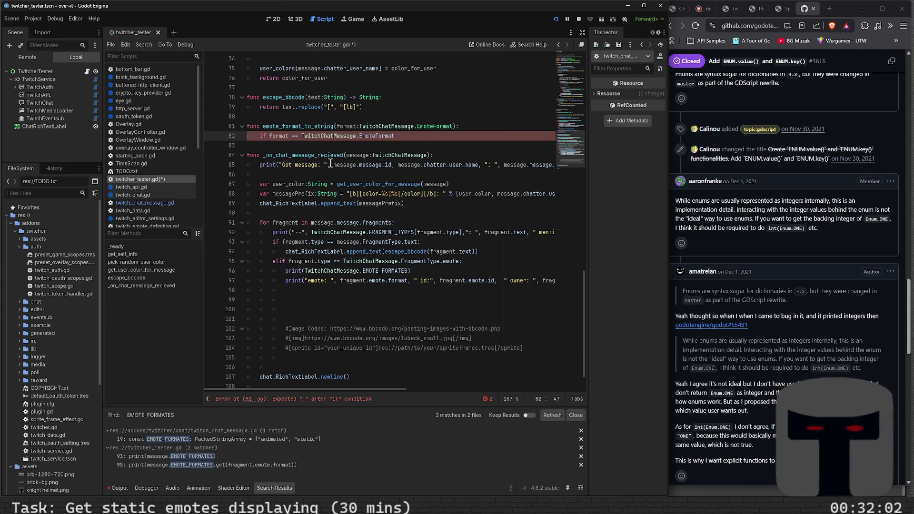
pyautogui.press('BackSpace')
pyautogui.write('t.')
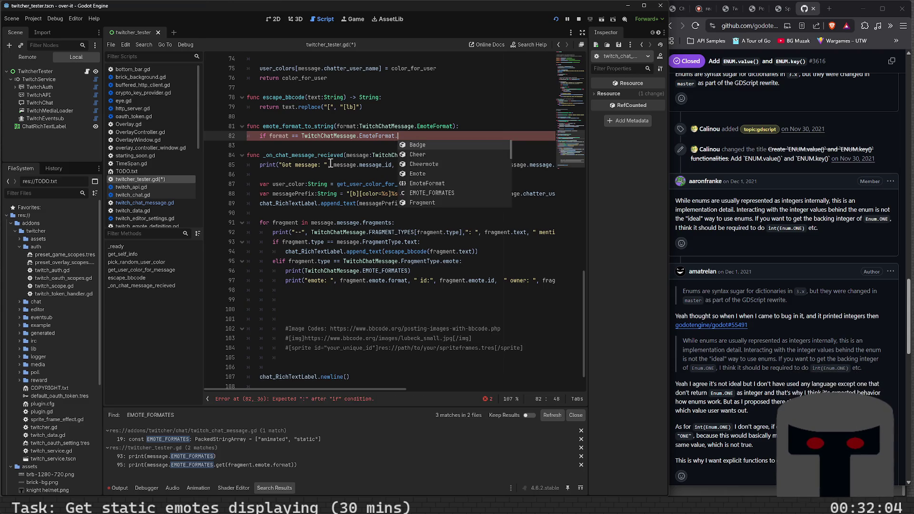
pyautogui.press('Return')
pyautogui.write(':')
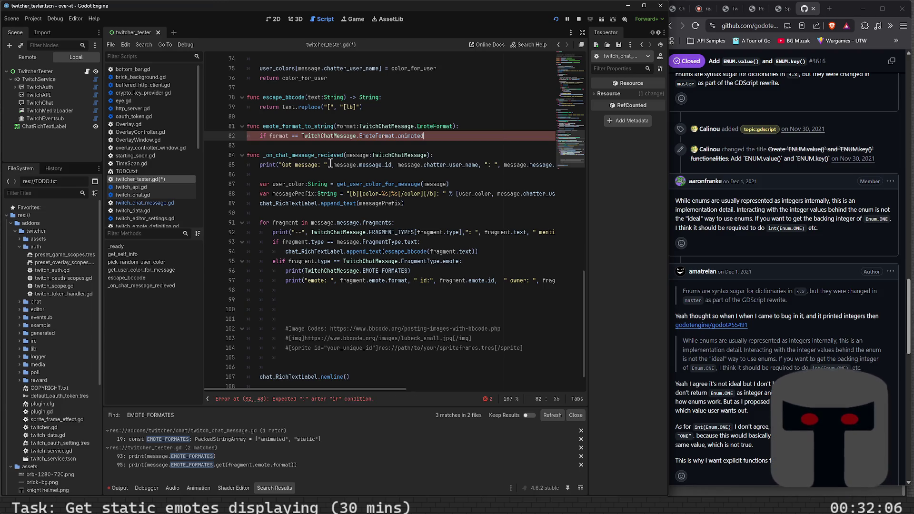
pyautogui.press('Return')
pyautogui.write('retu')
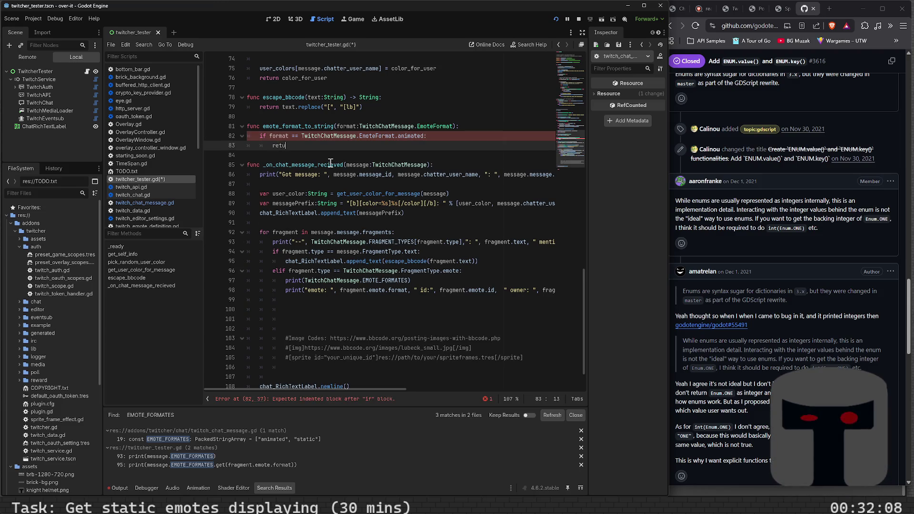
pyautogui.write('rn "animated')
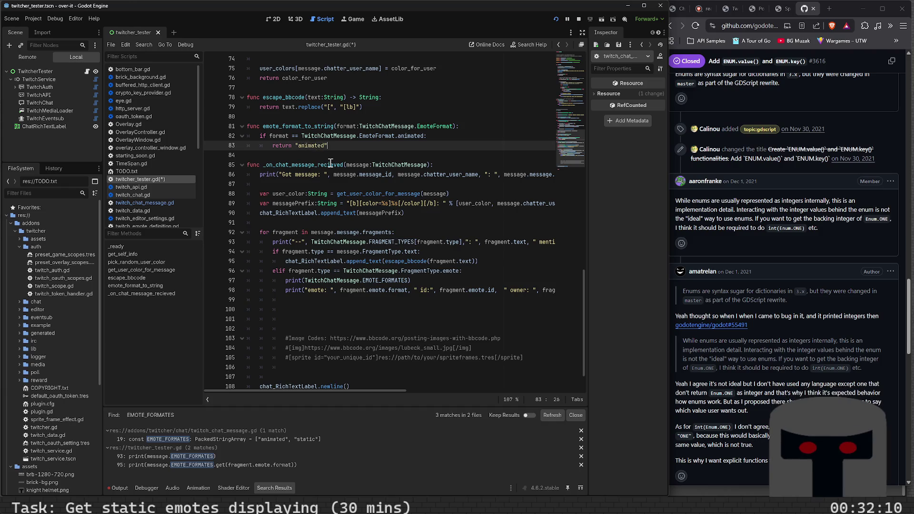
pyautogui.press('Return')
pyautogui.write('else')
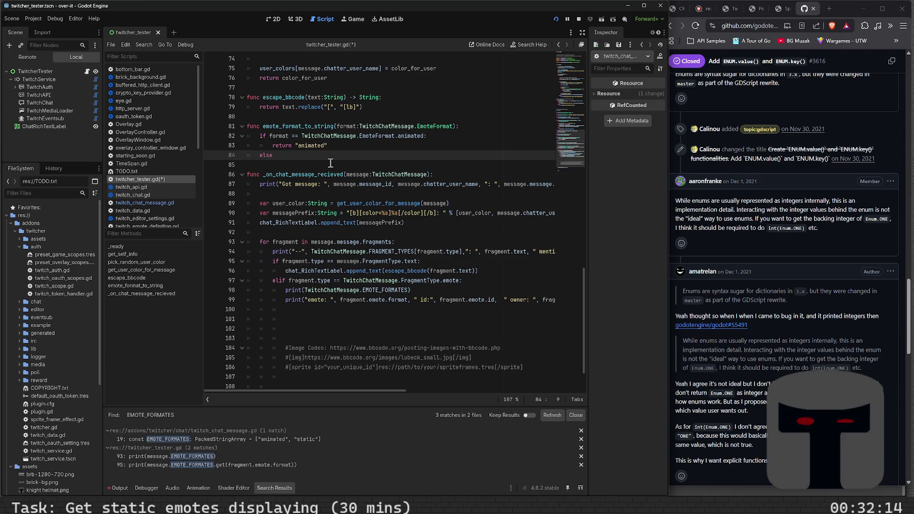
pyautogui.write('if')
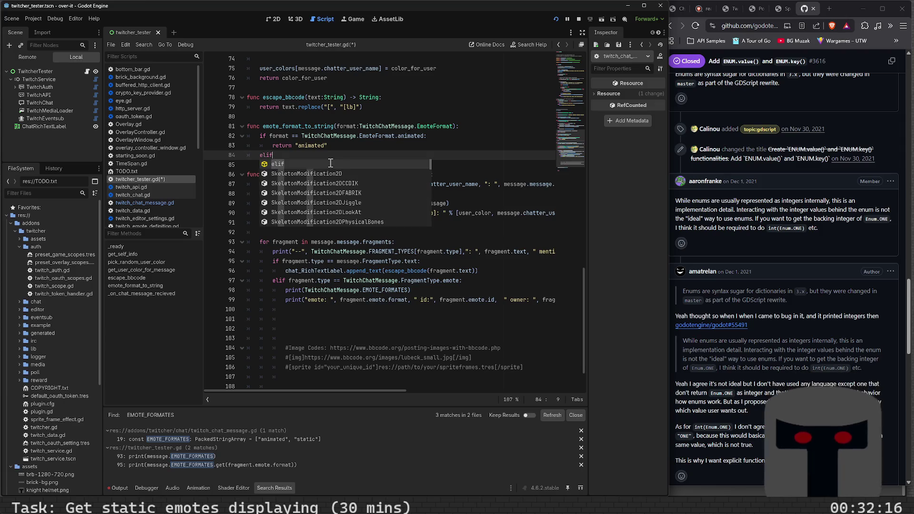
pyautogui.press('Escape')
# Insert a when(format): line under the function header, above the if.
pyautogui.press('Up')
pyautogui.press('Up')
pyautogui.press('Up')
pyautogui.press('Down')
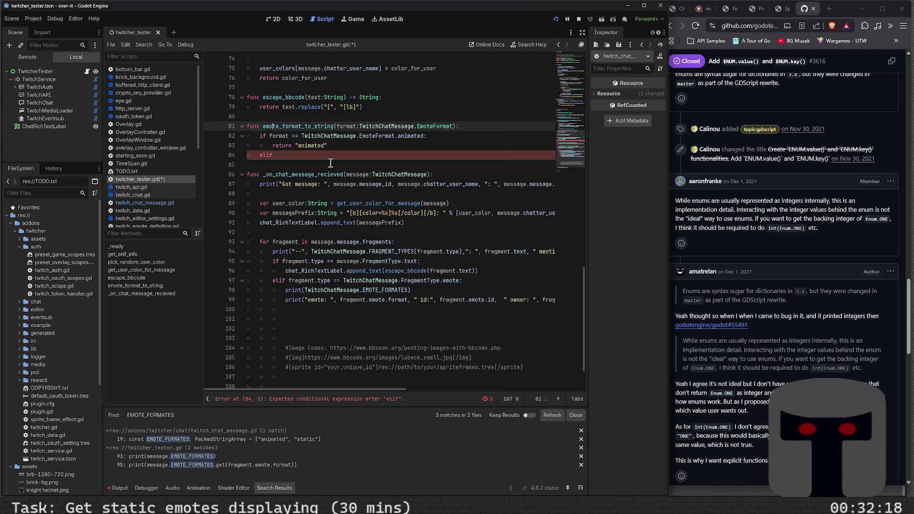
pyautogui.press('End')
pyautogui.press('Return')
pyautogui.write('en')
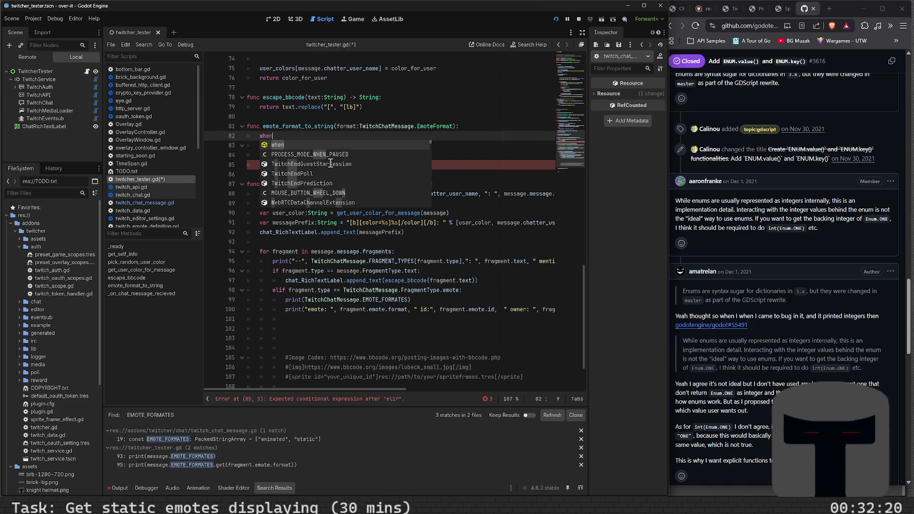
pyautogui.write('(')
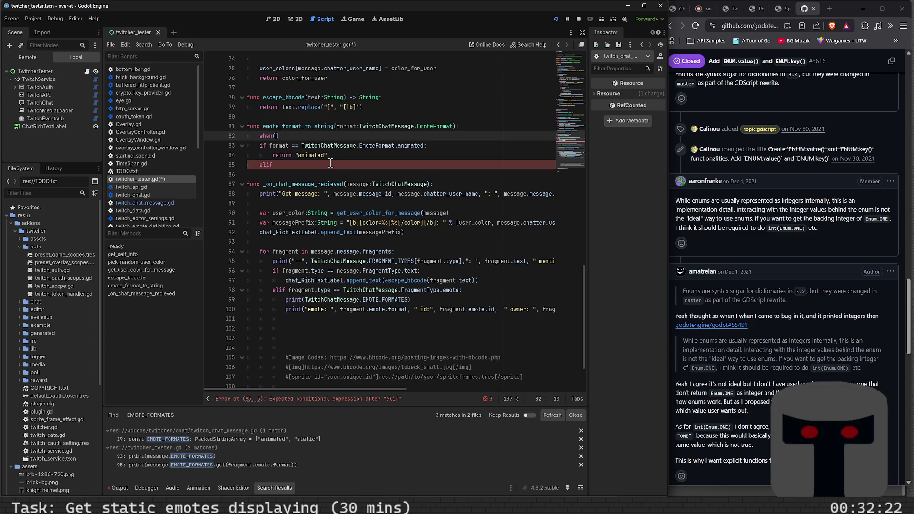
pyautogui.write(')')
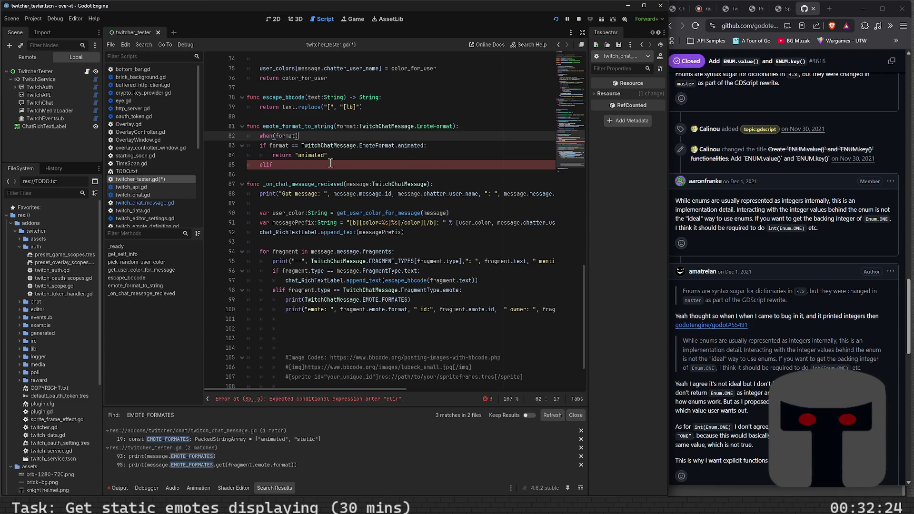
pyautogui.press('Return')
pyautogui.write('c')
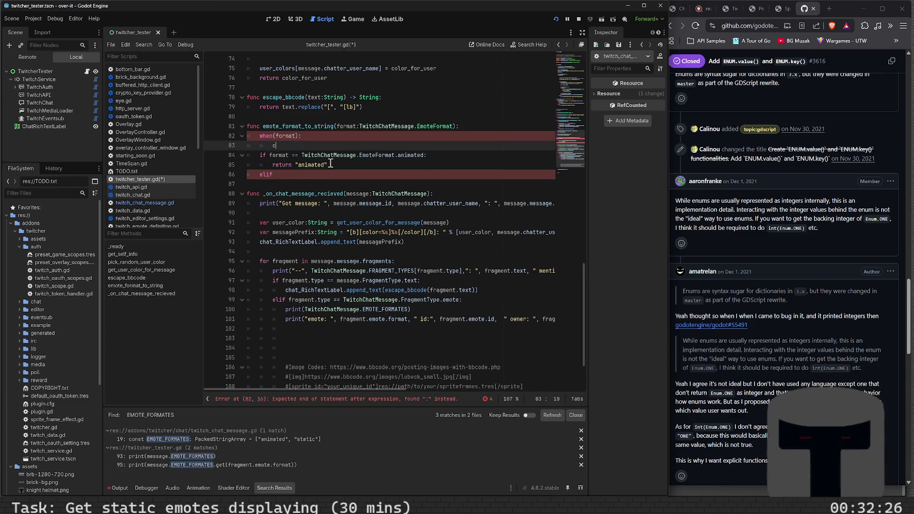
pyautogui.write('match')
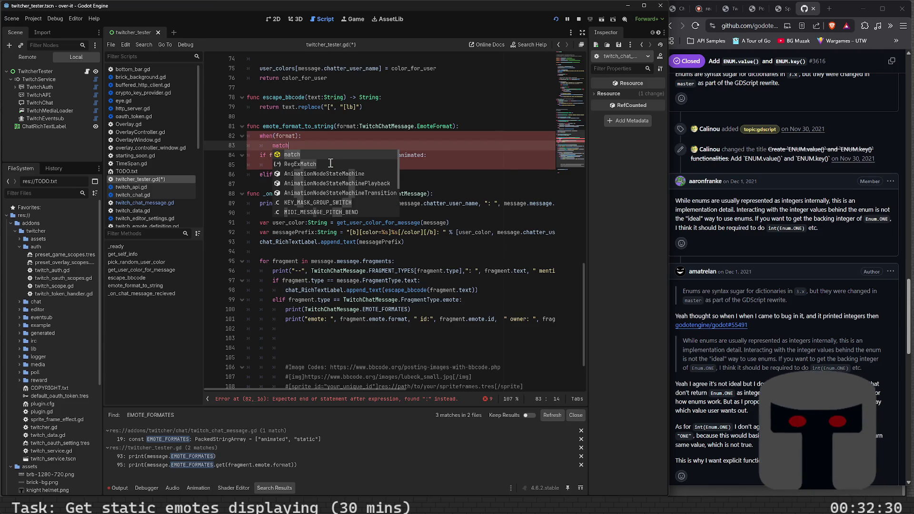
pyautogui.press('BackSpace')
pyautogui.press('BackSpace')
pyautogui.press('BackSpace')
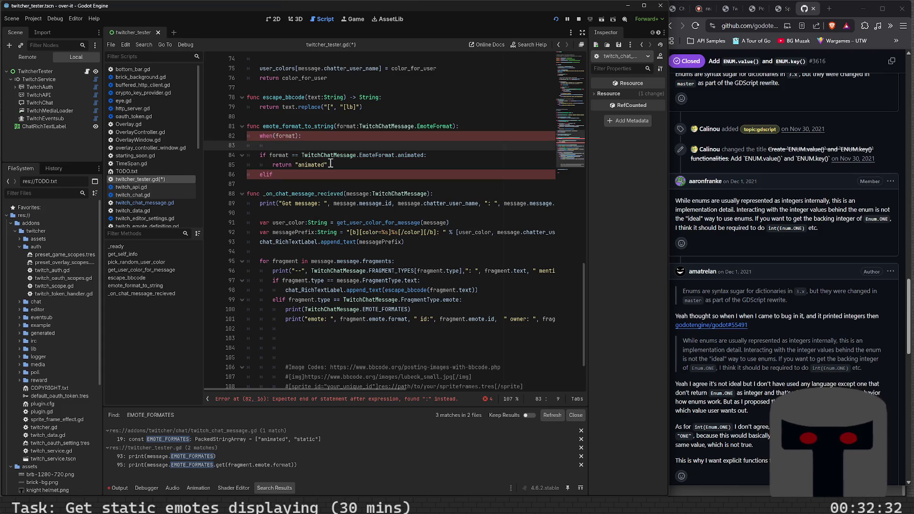
# Search 'godot enum key', open the Reddit thread about when, and follow its link to GDScript match docs.
pyautogui.click(750, 31)
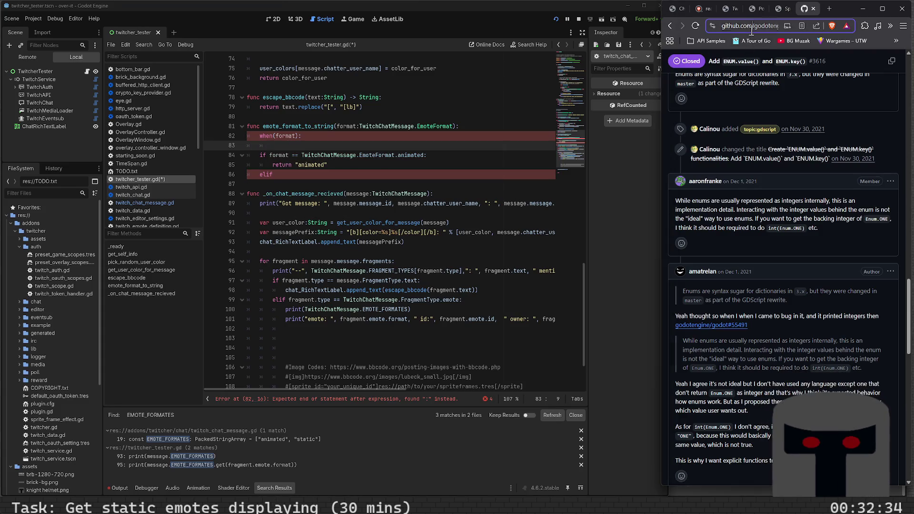
pyautogui.write('godot enum key')
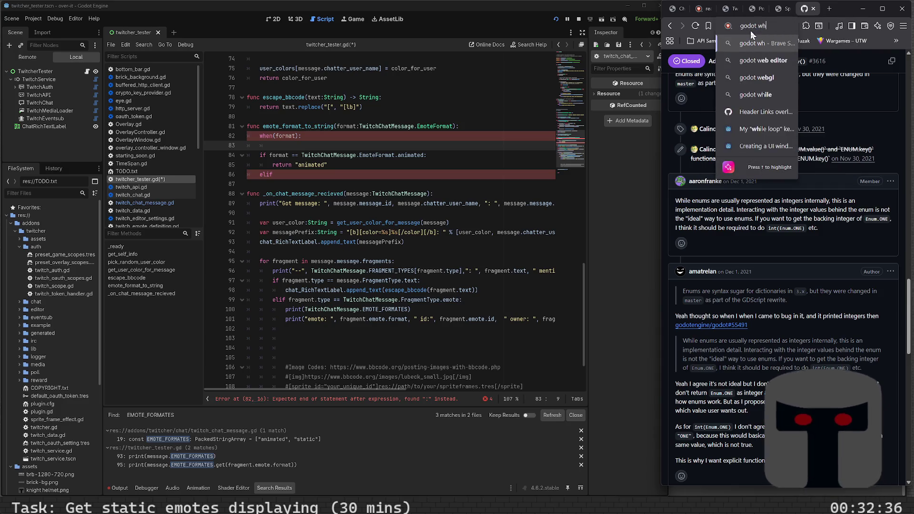
pyautogui.press('Return')
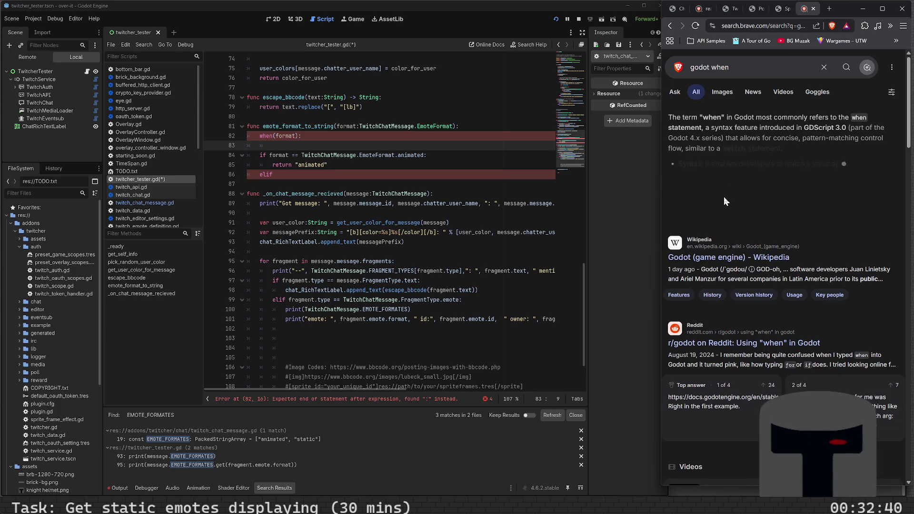
pyautogui.click(749, 344)
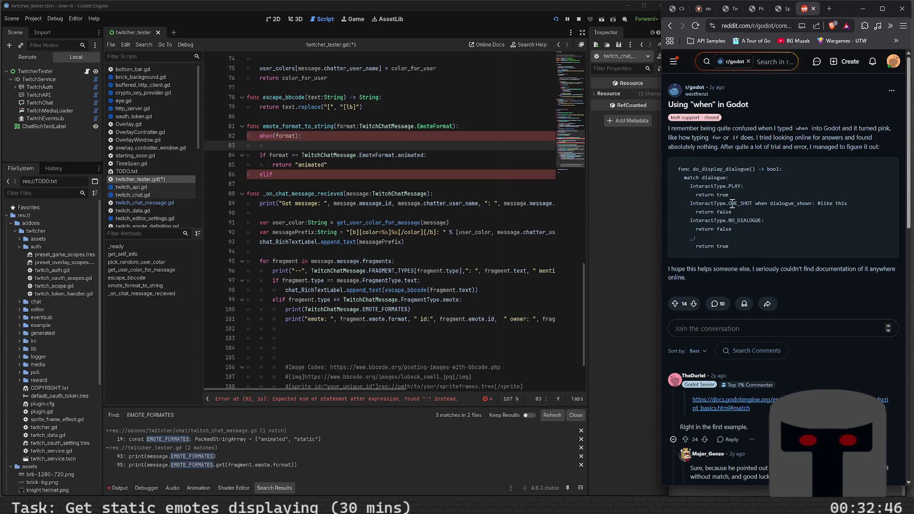
pyautogui.scroll(-5, 746, 213)
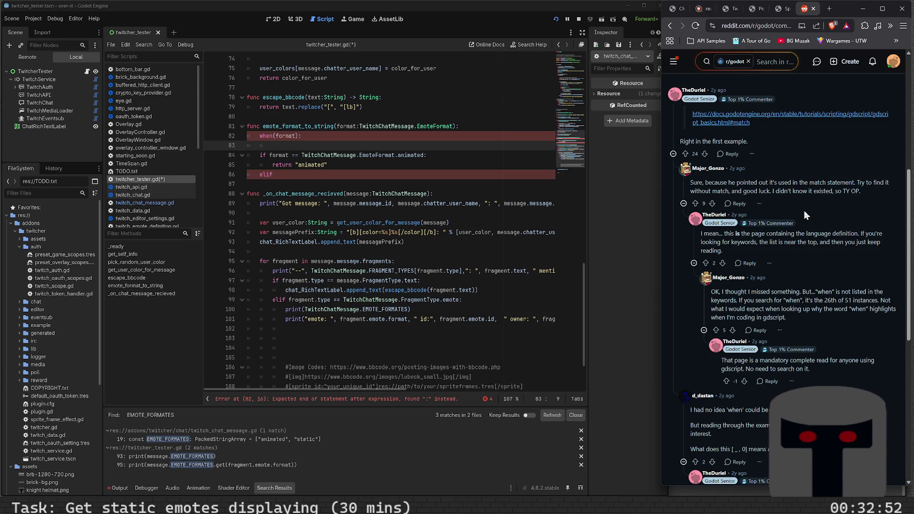
pyautogui.click(803, 113)
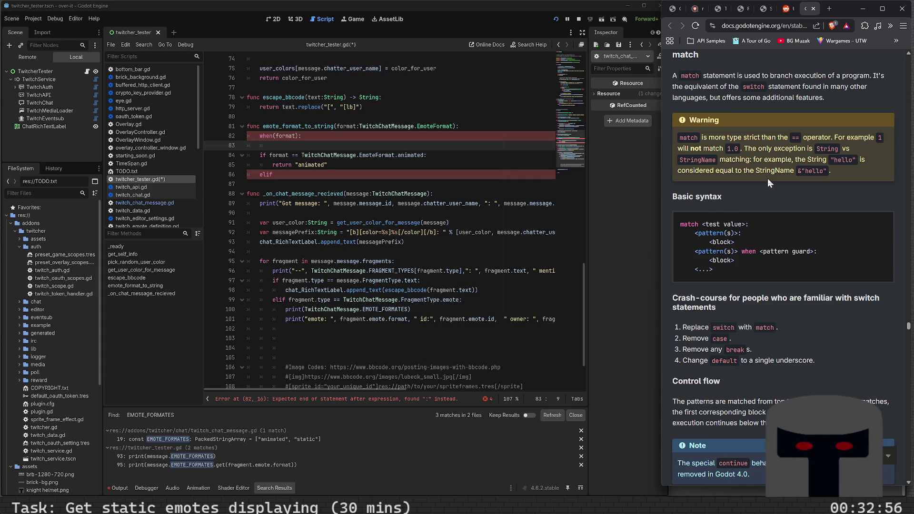
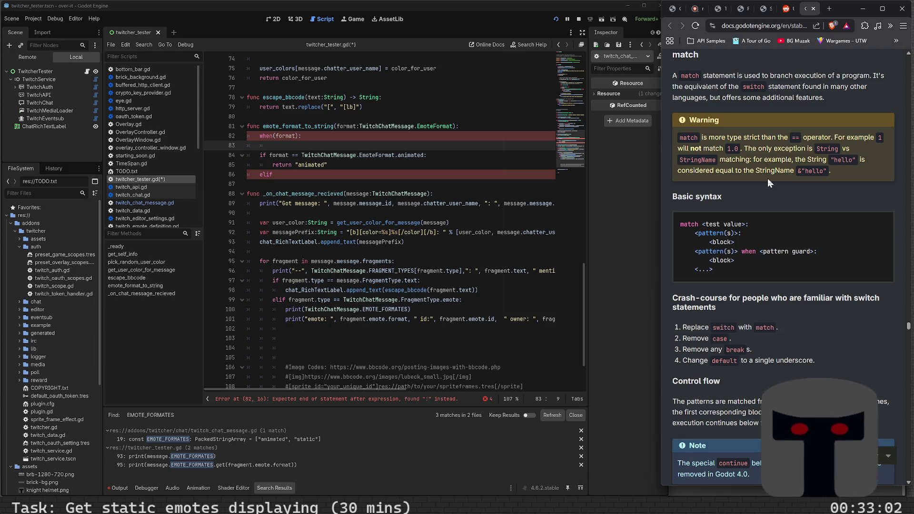
# Change the when(format) header on line 82 to 'match format:'.
pyautogui.scroll(-6, 767, 178)
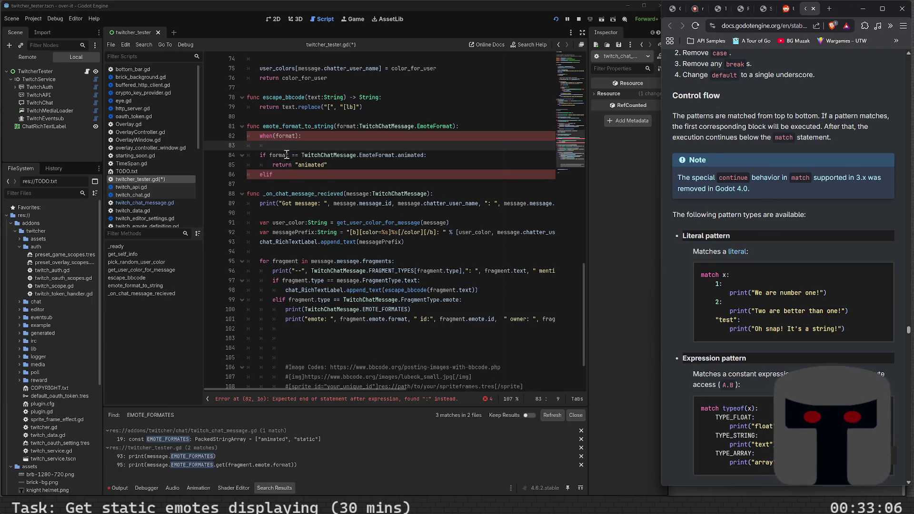
pyautogui.doubleClick(272, 138)
pyautogui.write('match')
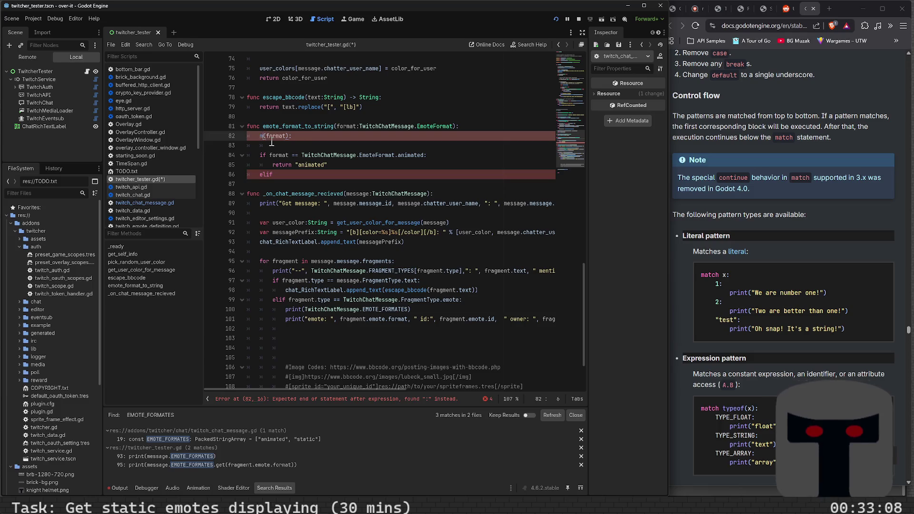
pyautogui.press('Delete')
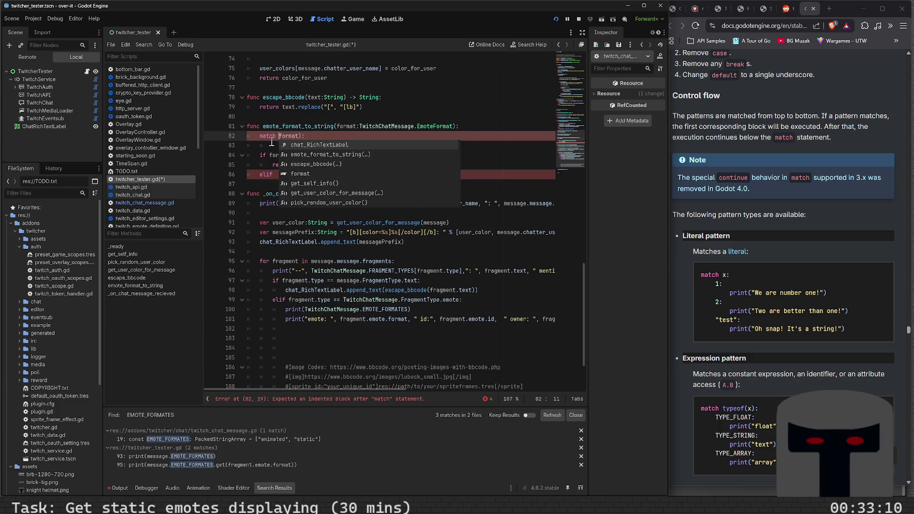
pyautogui.press('End')
pyautogui.press('Left')
pyautogui.press('BackSpace')
pyautogui.press('End')
pyautogui.press('Return')
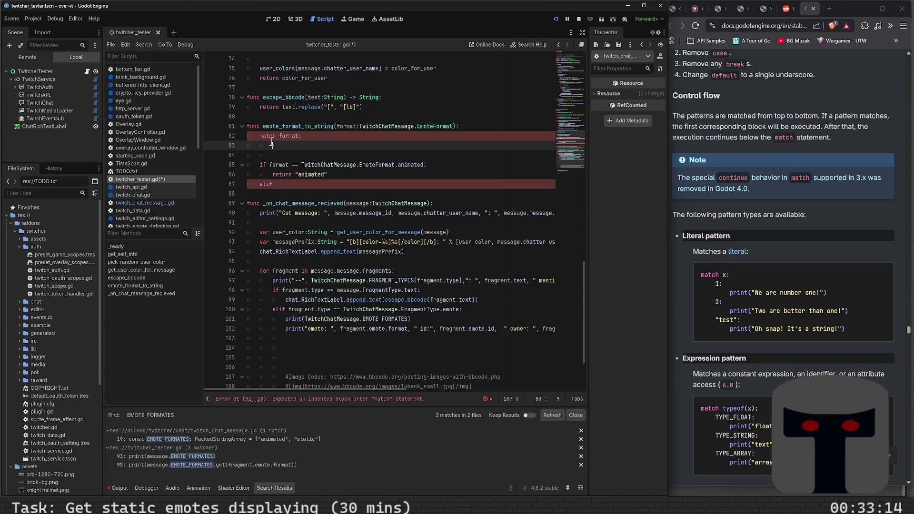
# Add a TwitchChatMessage.EmoteFormat.animated case that returns 'animated'.
pyautogui.write('Twitch')
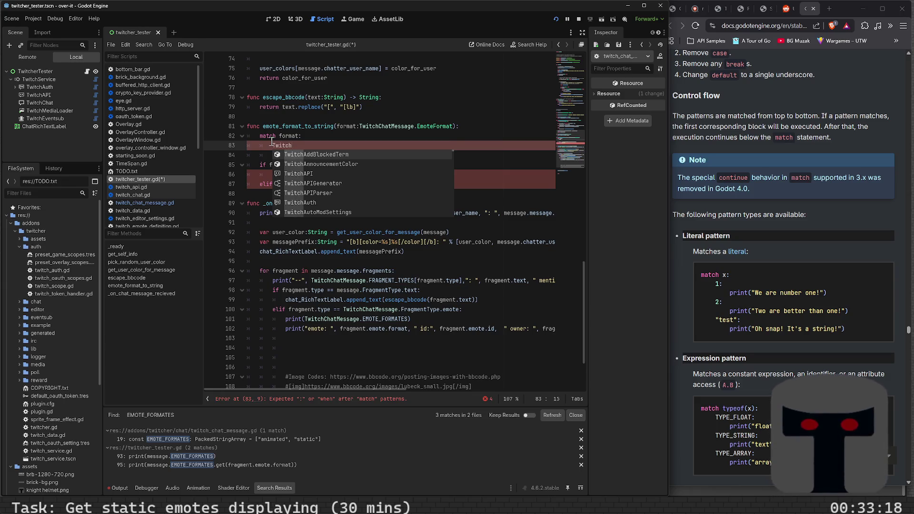
pyautogui.write('ChatM')
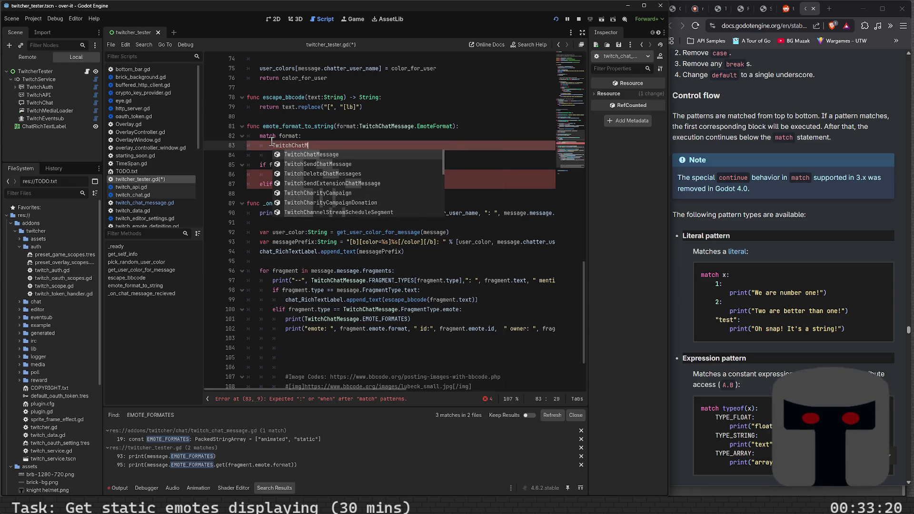
pyautogui.press('Return')
pyautogui.write('E')
pyautogui.press('Return')
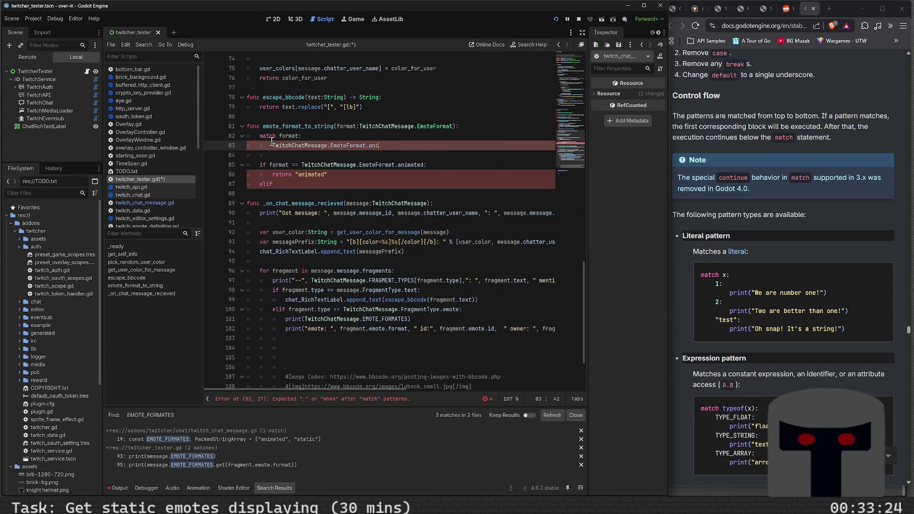
pyautogui.write('mated:')
pyautogui.press('Return')
pyautogui.write('return')
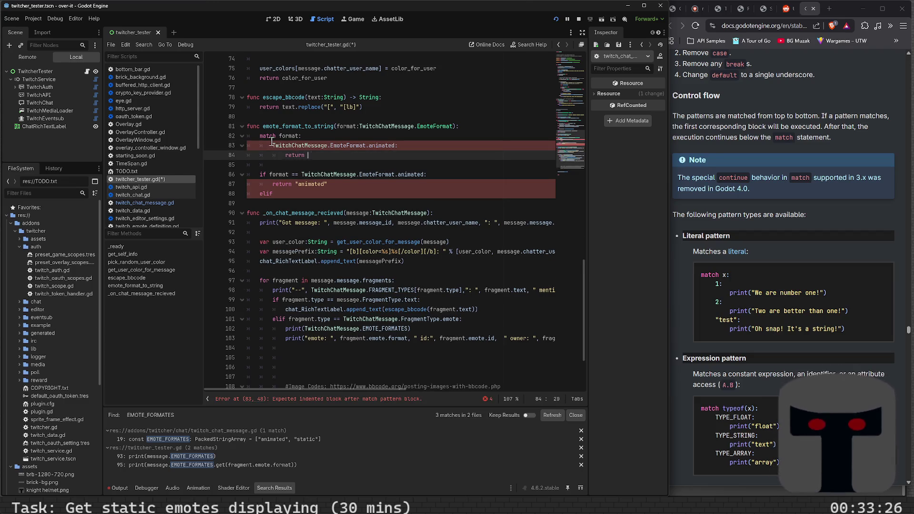
pyautogui.write('animated:')
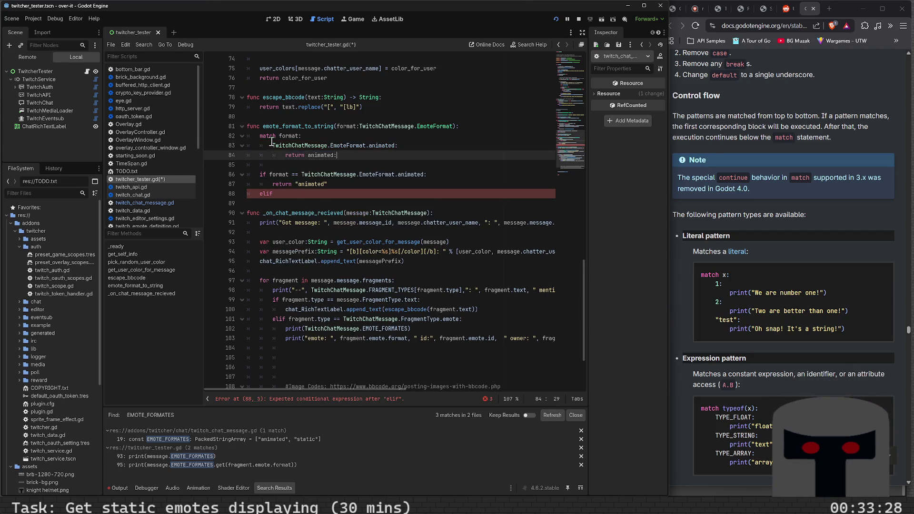
pyautogui.press('Return')
pyautogui.press('BackSpace')
pyautogui.press('BackSpace')
pyautogui.press('BackSpace')
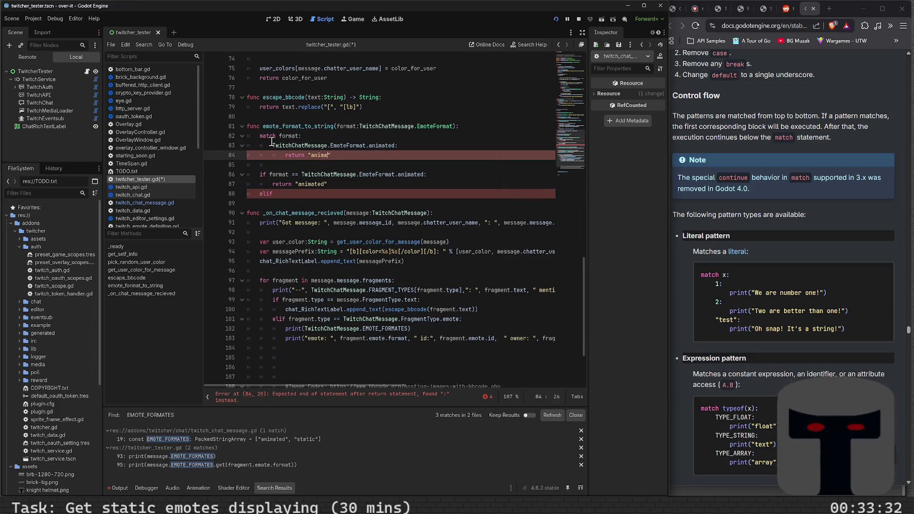
pyautogui.write('ted')
pyautogui.press('Return')
pyautogui.write('Twi')
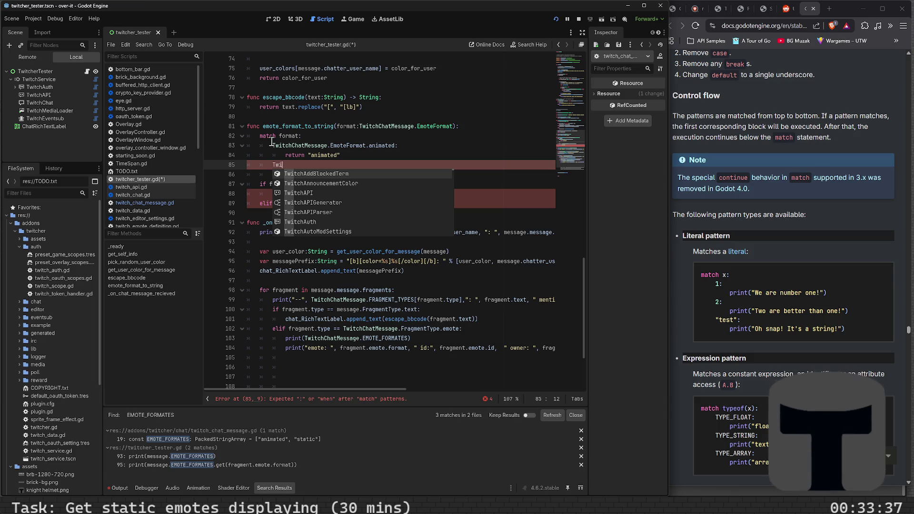
# Add a TwitchChatMessage.EmoteFormat._static case that returns 'static'.
pyautogui.write('t')
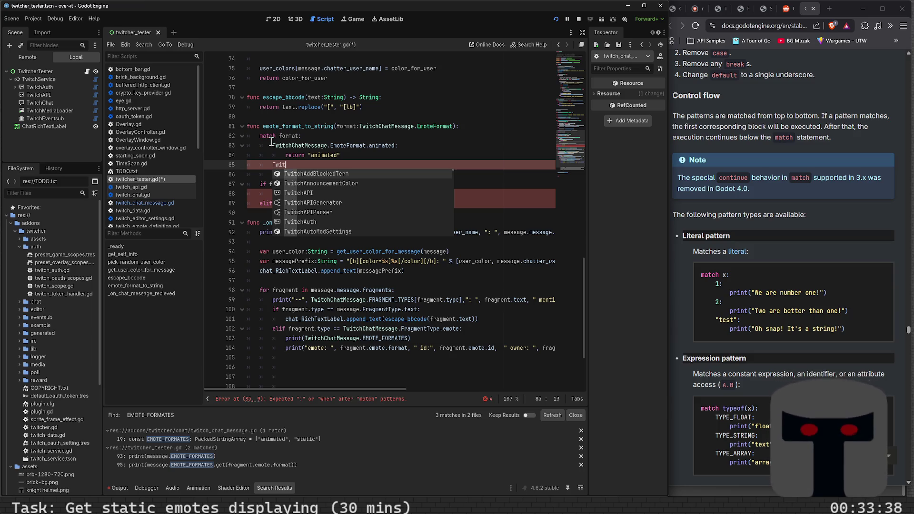
pyautogui.write('chCha')
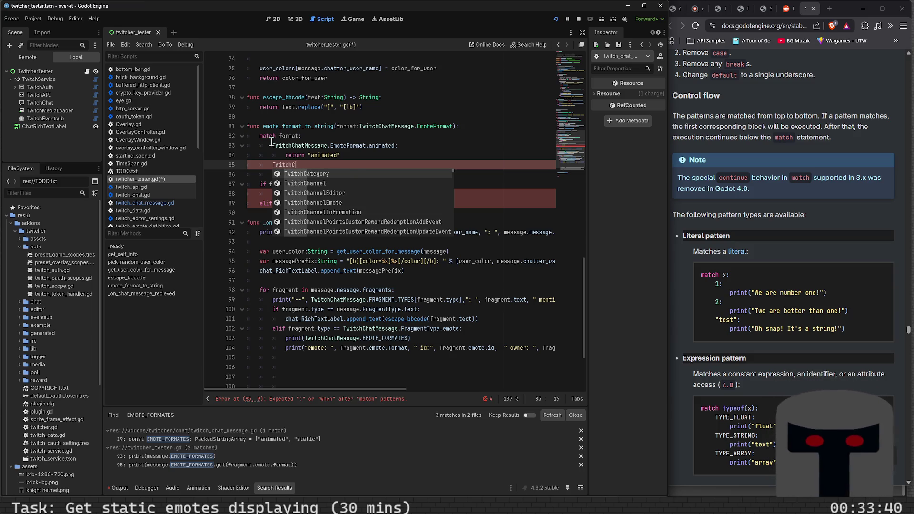
pyautogui.press('BackSpace')
pyautogui.press('BackSpace')
pyautogui.press('BackSpace')
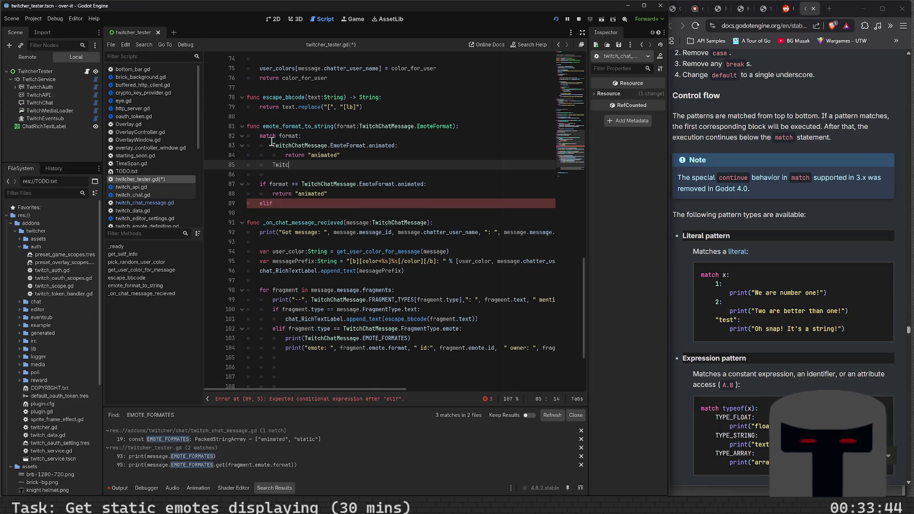
pyautogui.write('hChatMes')
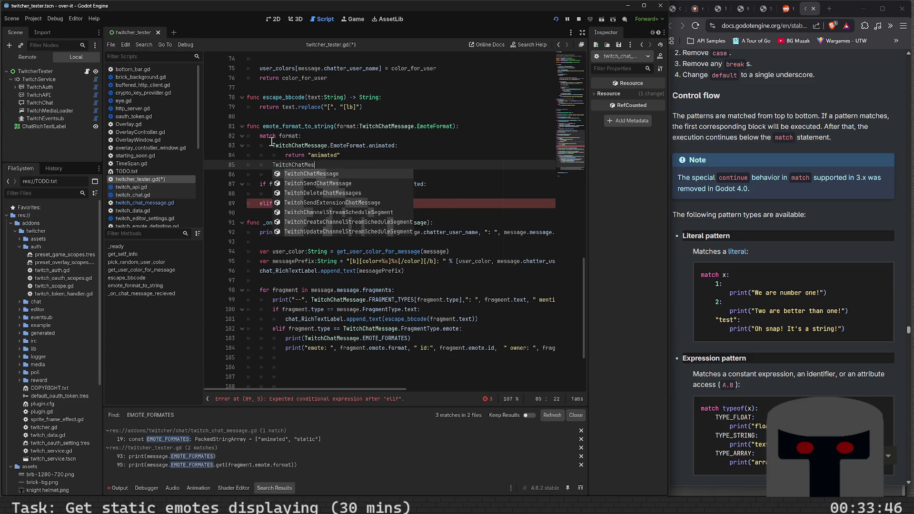
pyautogui.write('sage')
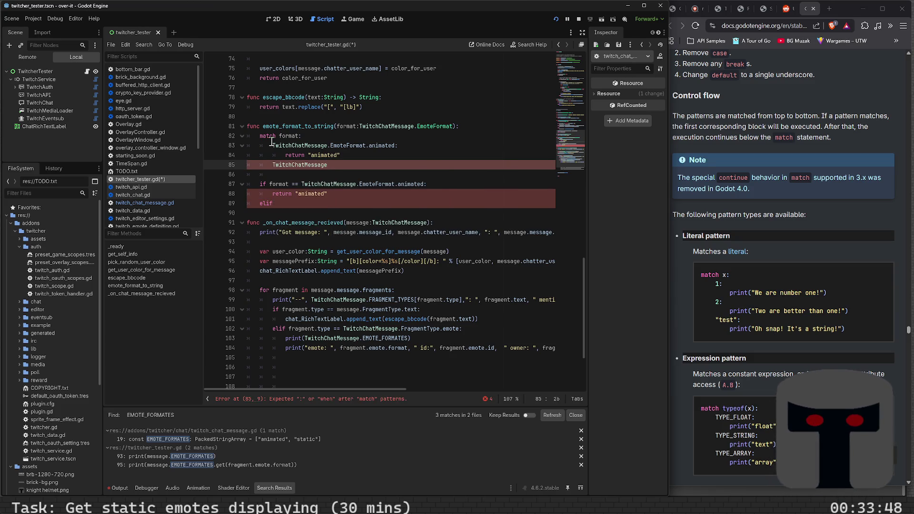
pyautogui.write('.EmoteFormat')
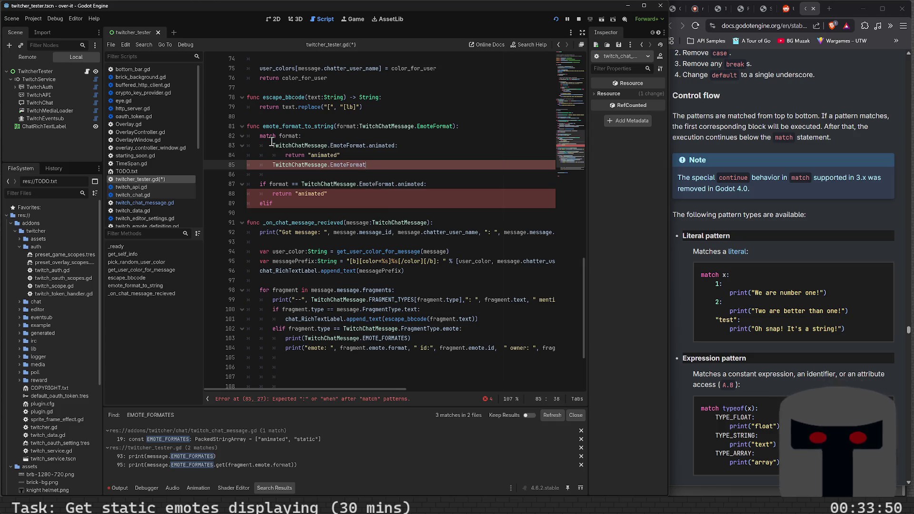
pyautogui.write('._static:')
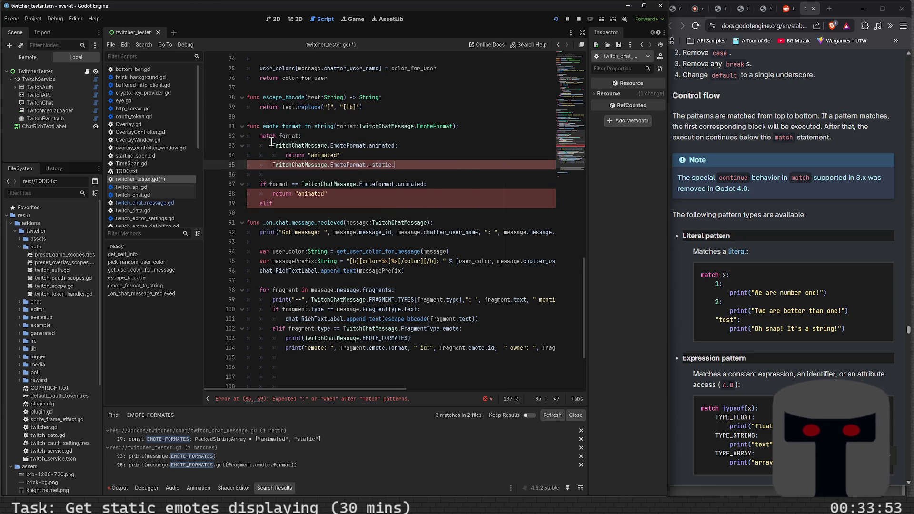
pyautogui.press('Return')
pyautogui.write('return "stt')
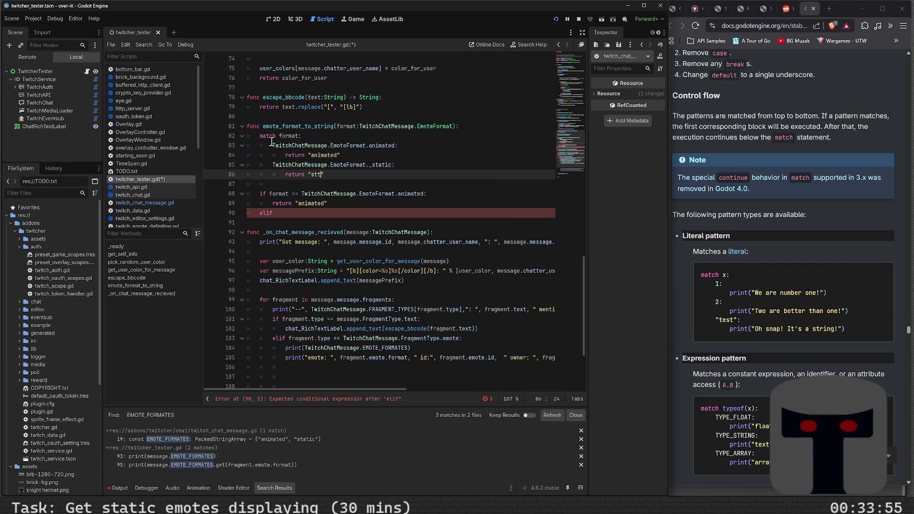
pyautogui.press('BackSpace')
pyautogui.write('atic"')
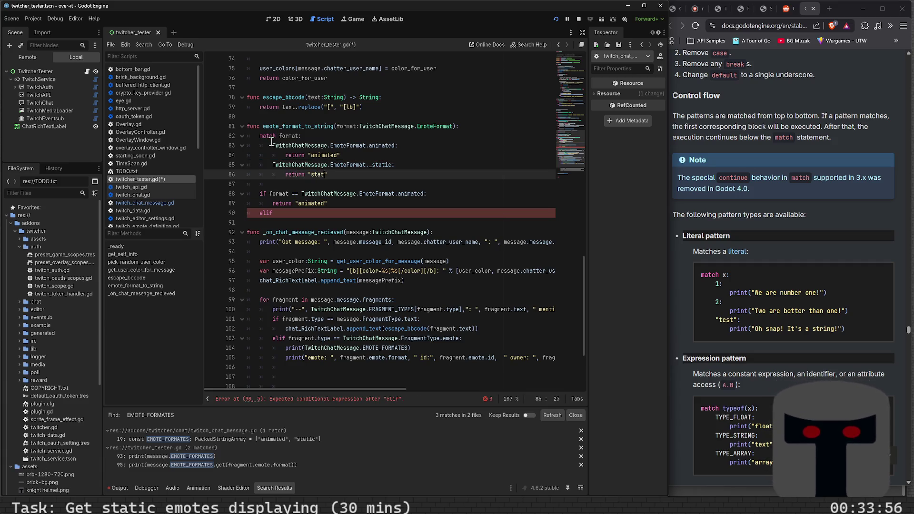
# Delete the old if/elif block below the match.
pyautogui.press('Down')
pyautogui.press('Down')
pyautogui.press('Up')
pyautogui.press('End')
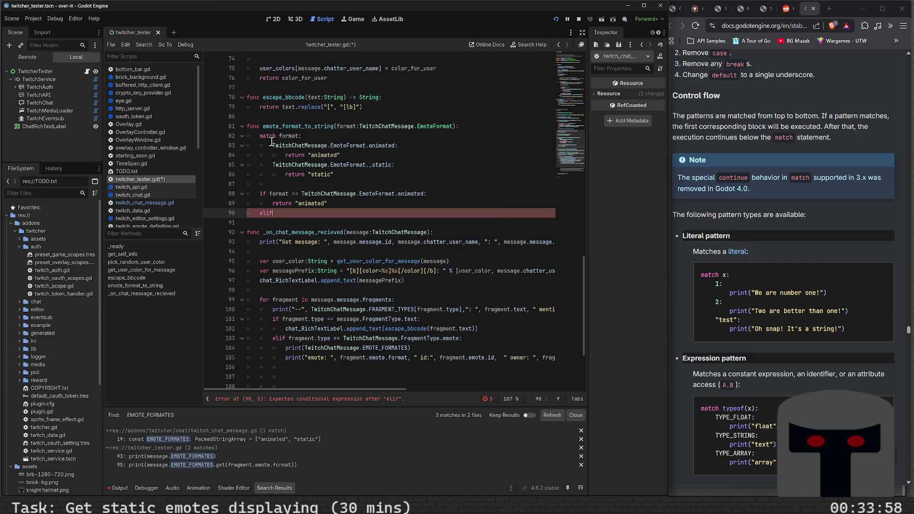
pyautogui.hotkey('shift', 'Down')
pyautogui.hotkey('shift', 'Down')
pyautogui.hotkey('shift', 'Down')
pyautogui.press('BackSpace')
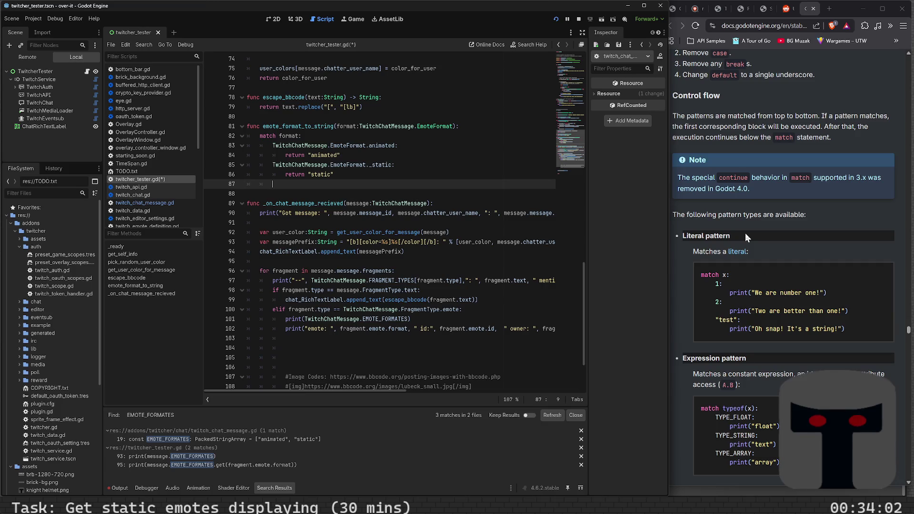
# Add a wildcard _ case returning 'UNKNOWN' and save twitcher_tester.gd.
pyautogui.scroll(-5, 745, 233)
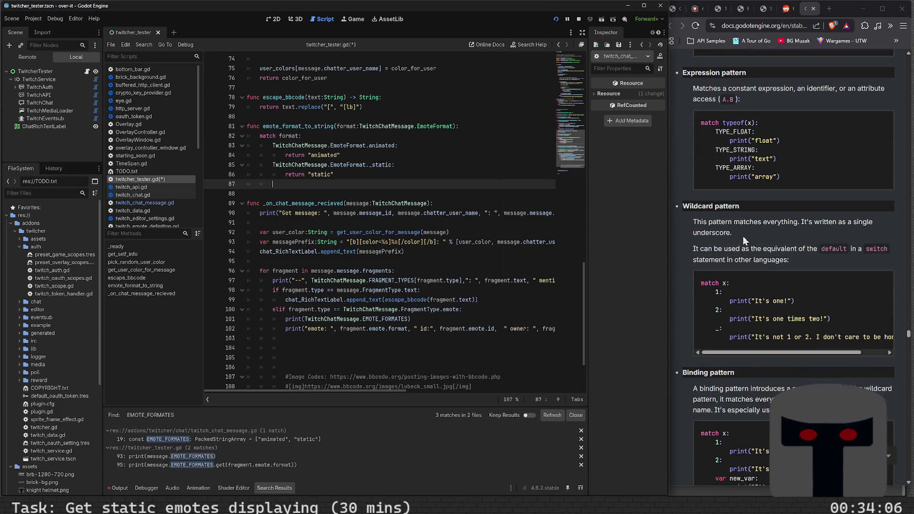
pyautogui.write('_:')
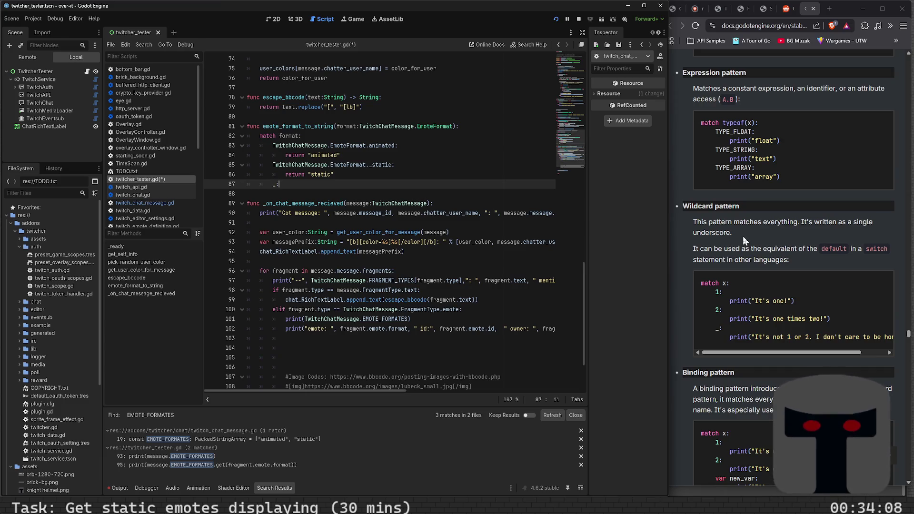
pyautogui.press('Return')
pyautogui.write('return ')
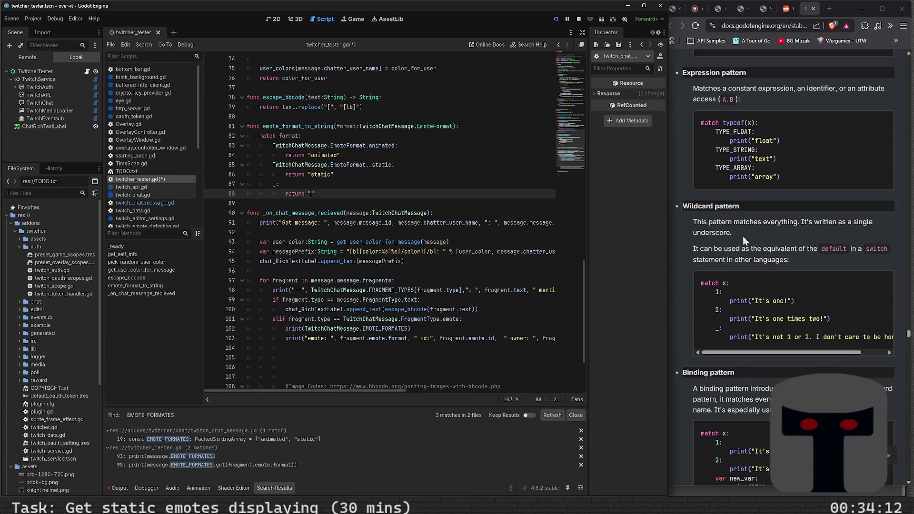
pyautogui.write('"UNKNOWN')
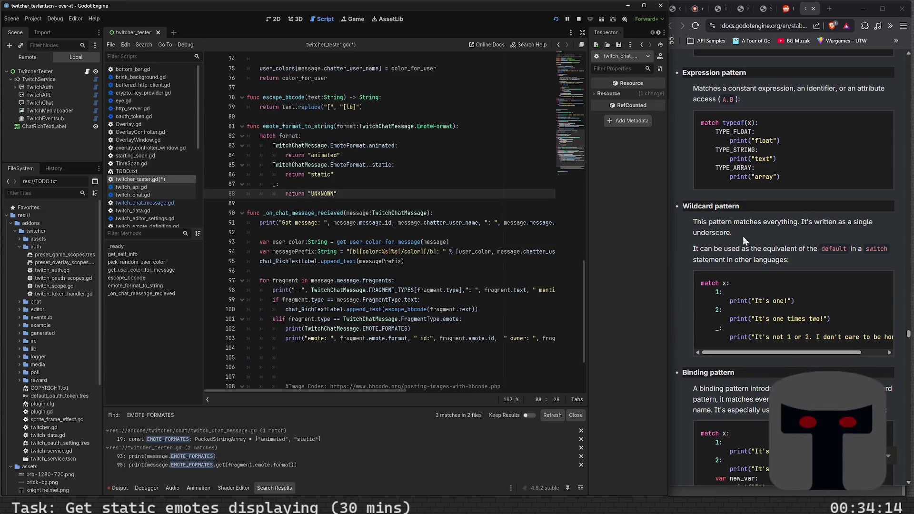
pyautogui.hotkey('ctrl', 's')
# Scroll the GDScript reference past Pattern guards and Classes to the class file example.
pyautogui.scroll(-3, 707, 314)
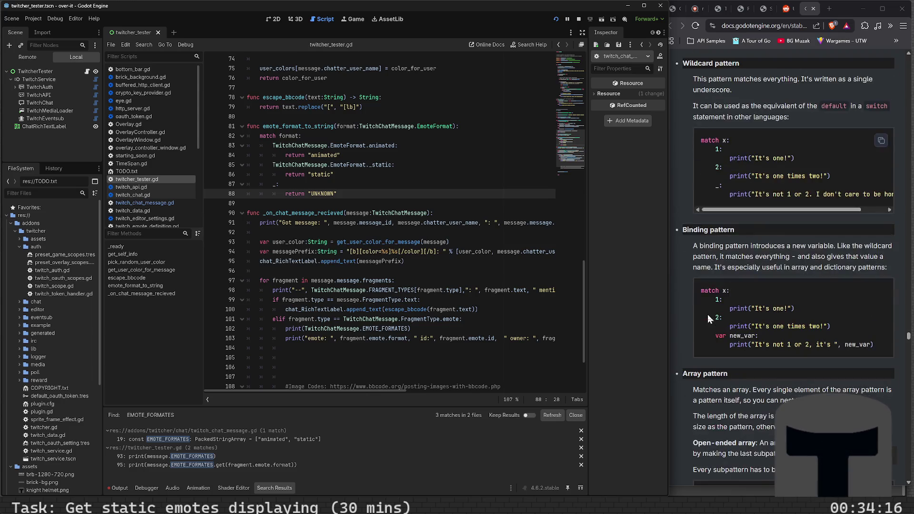
pyautogui.scroll(-3, 702, 335)
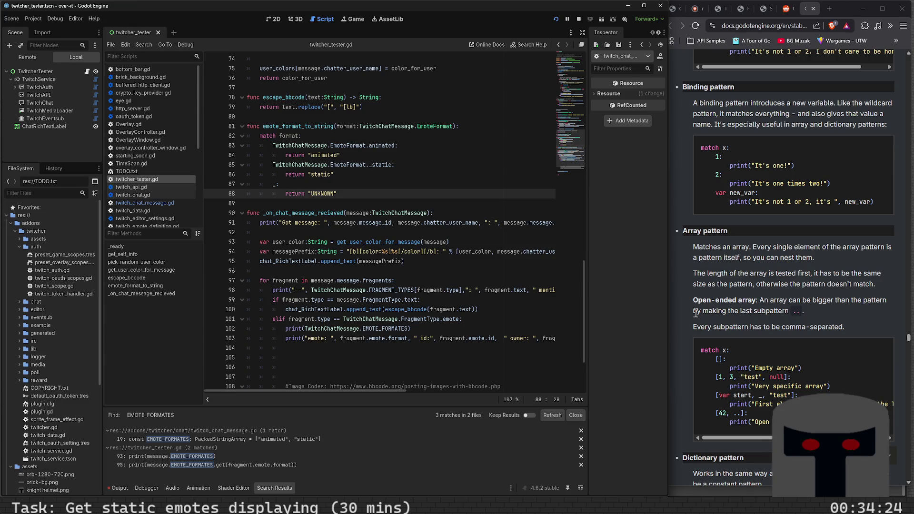
pyautogui.scroll(-3, 695, 314)
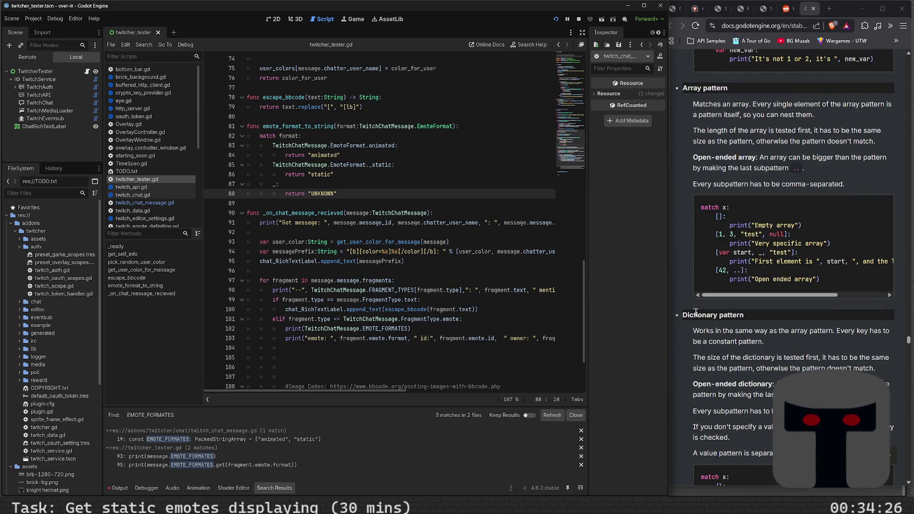
pyautogui.scroll(-3, 696, 313)
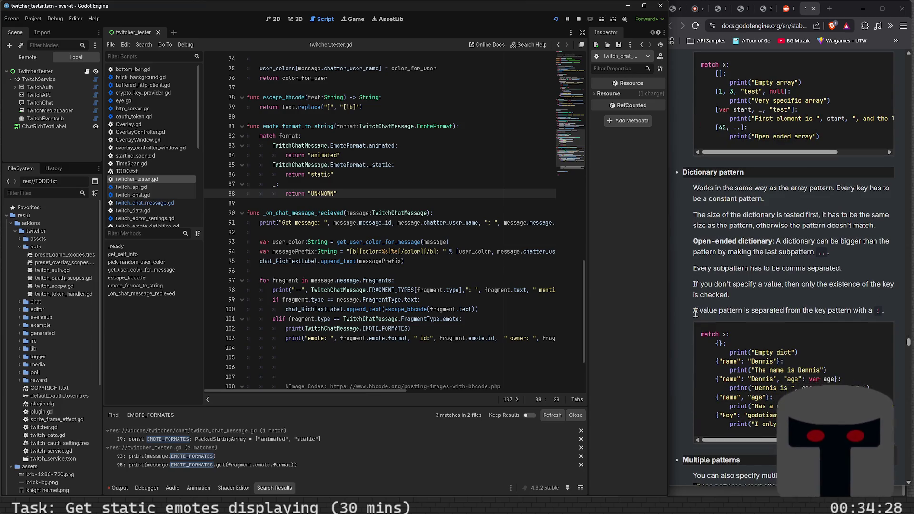
pyautogui.scroll(-3, 696, 313)
pyautogui.scroll(-3, 696, 314)
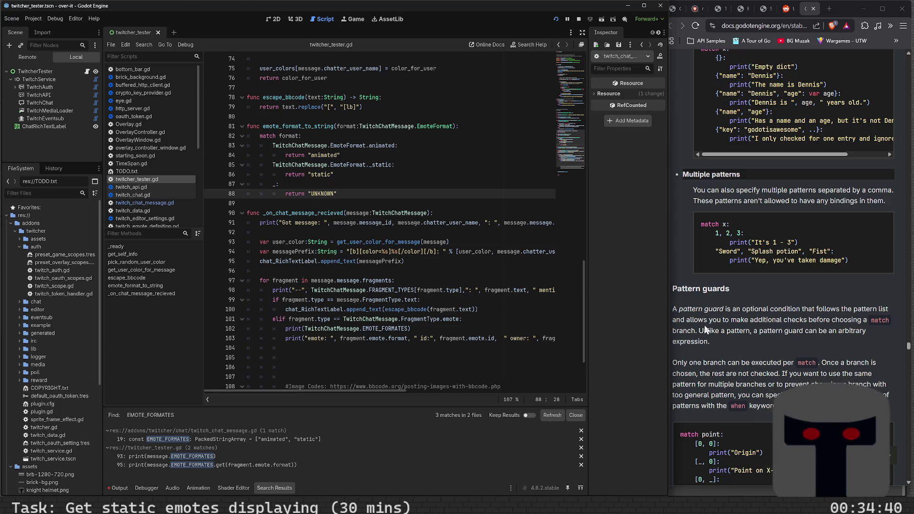
pyautogui.scroll(-3, 706, 329)
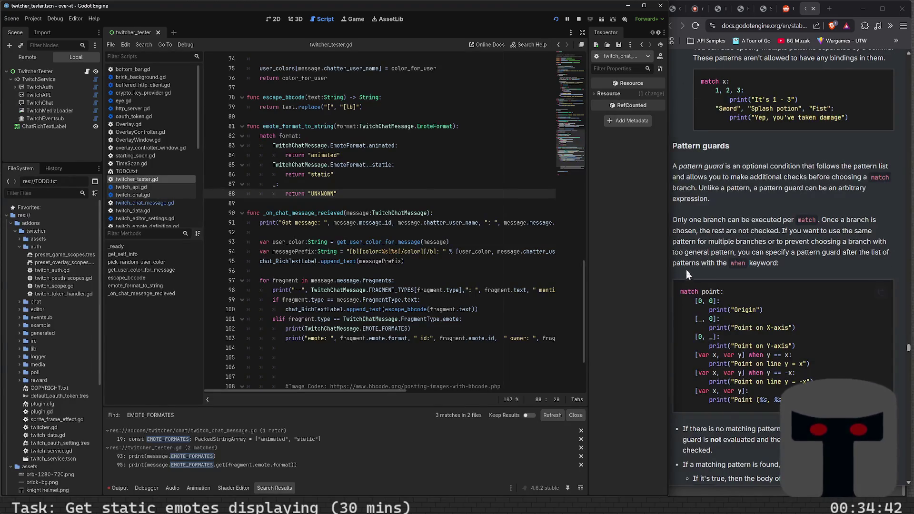
pyautogui.scroll(-3, 687, 271)
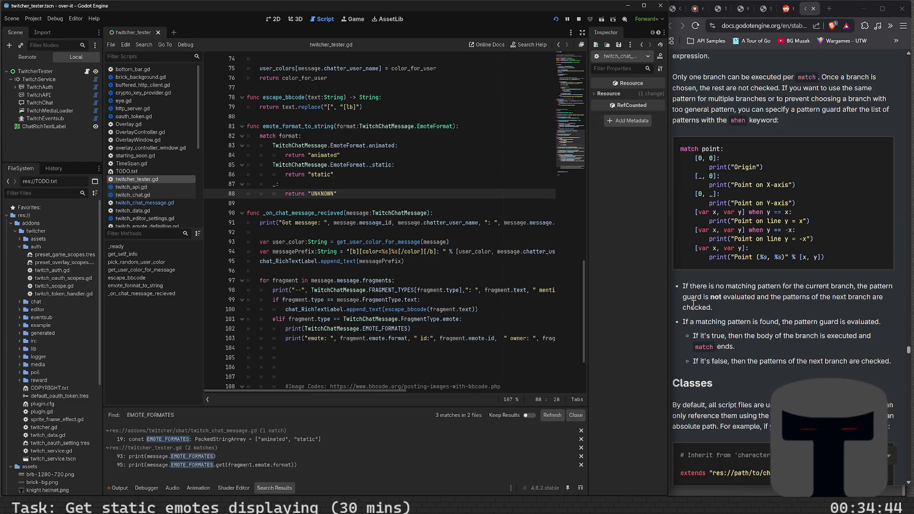
pyautogui.scroll(-6, 694, 303)
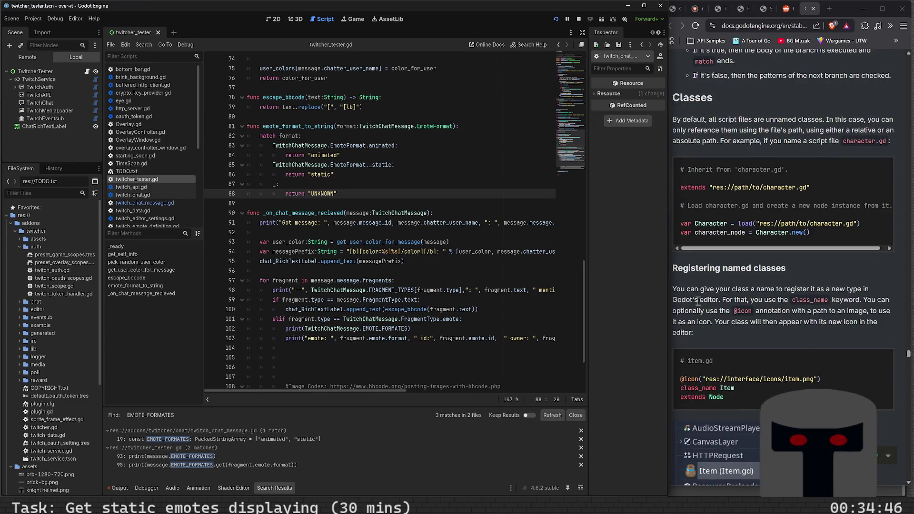
pyautogui.scroll(-9, 693, 304)
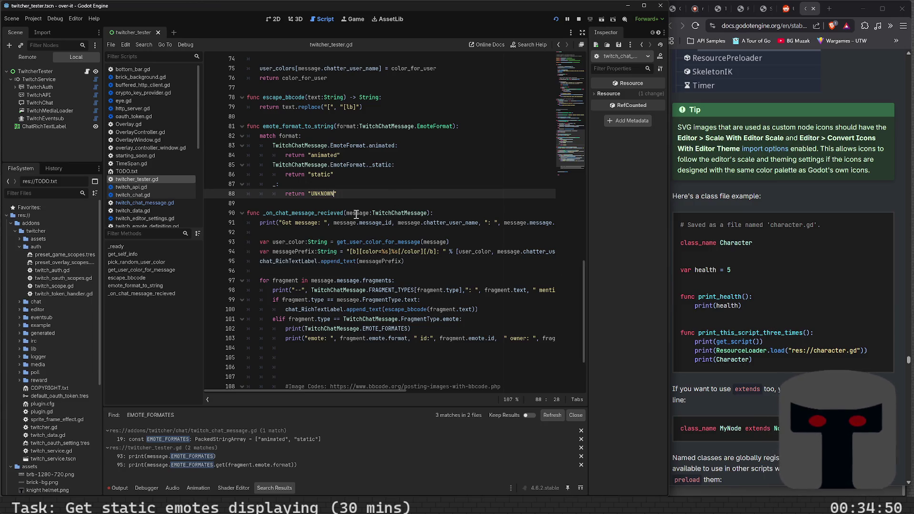
# Delete the EMOTE_FORMATES print line.
pyautogui.click(434, 329)
pyautogui.hotkey('shift', 'Home')
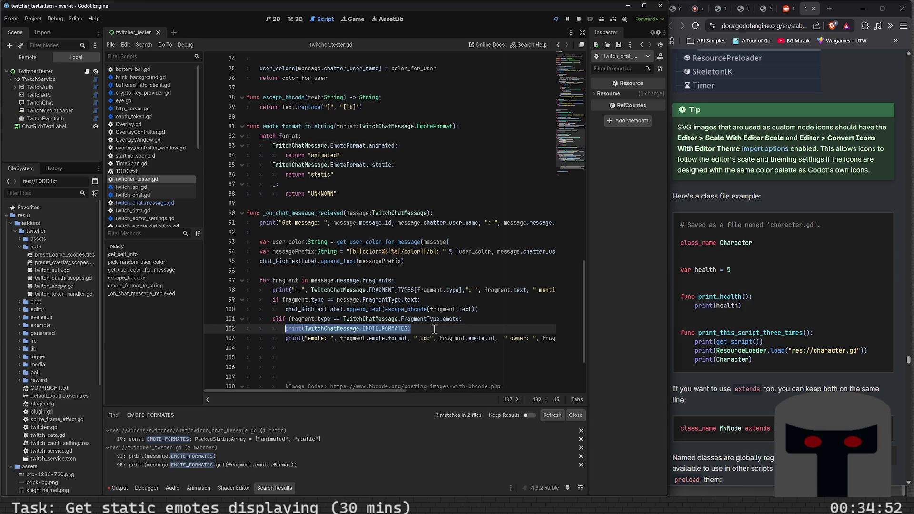
pyautogui.press('BackSpace')
# Make the emote print output emote_format_to_string(fragment.emote.format), then save.
pyautogui.press('Down')
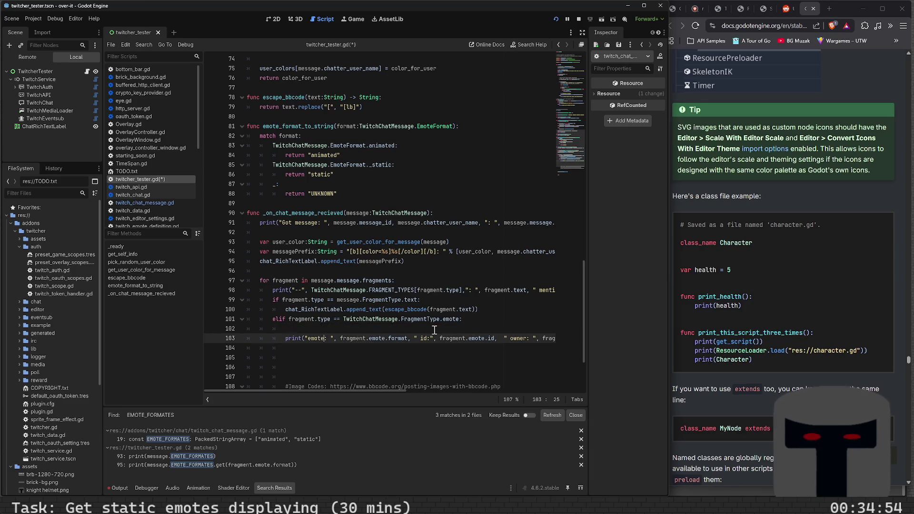
pyautogui.hotkey('ctrl', 'Right')
pyautogui.hotkey('ctrl', 'Right')
pyautogui.hotkey('ctrl', 'Right')
pyautogui.hotkey('ctrl', 'shift', 'Right')
pyautogui.hotkey('ctrl', 'shift', 'Right')
pyautogui.hotkey('ctrl', 'shift', 'Right')
pyautogui.hotkey('ctrl', 'shift', 'Right')
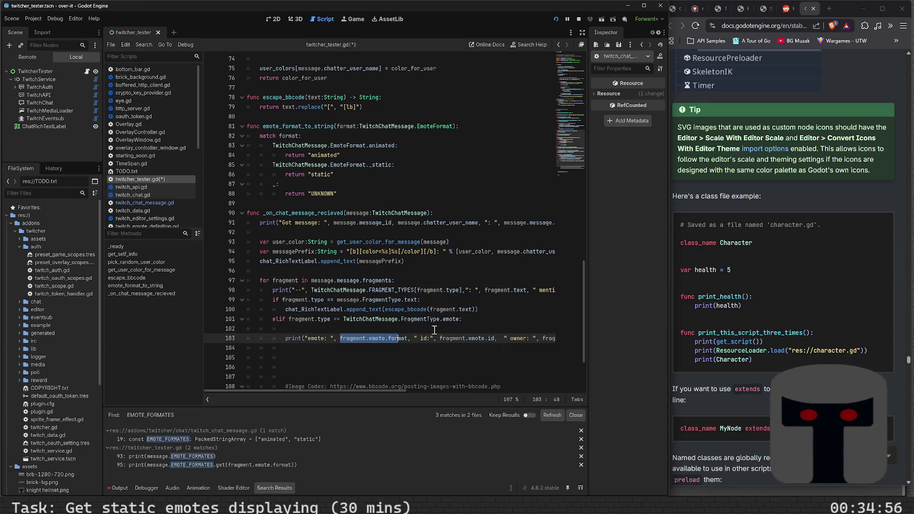
pyautogui.press('BackSpace')
pyautogui.write('emote.owner')
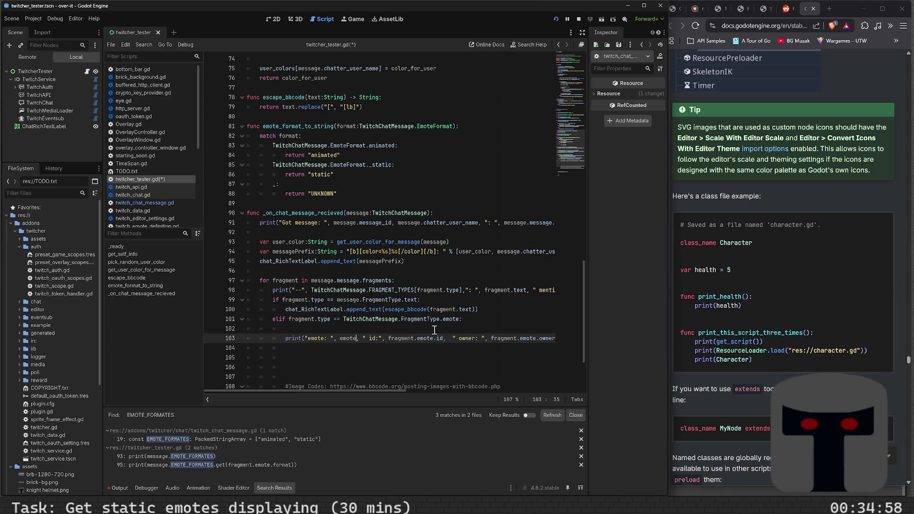
pyautogui.press('Return')
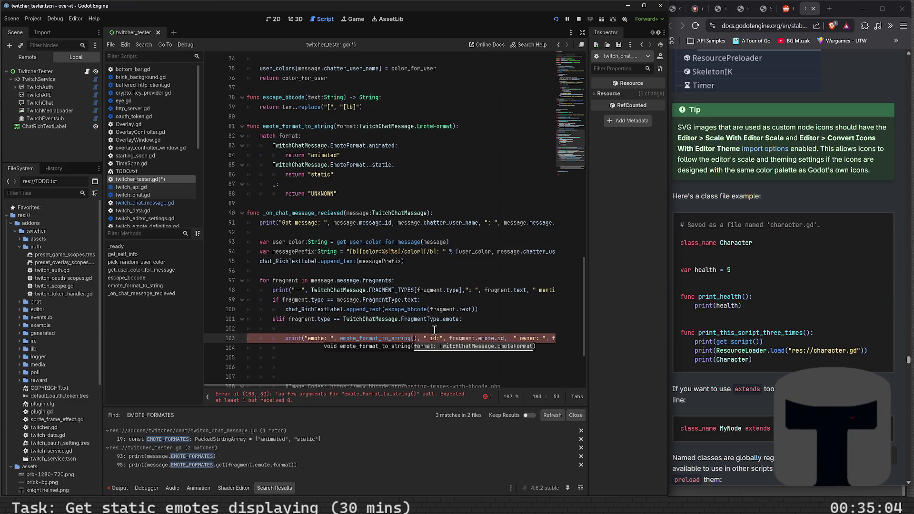
pyautogui.write('fragment.')
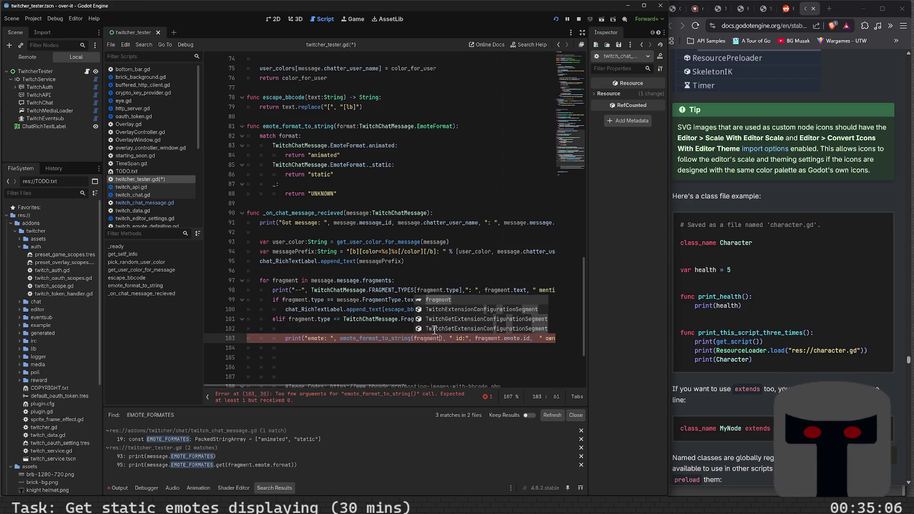
pyautogui.write('emote.')
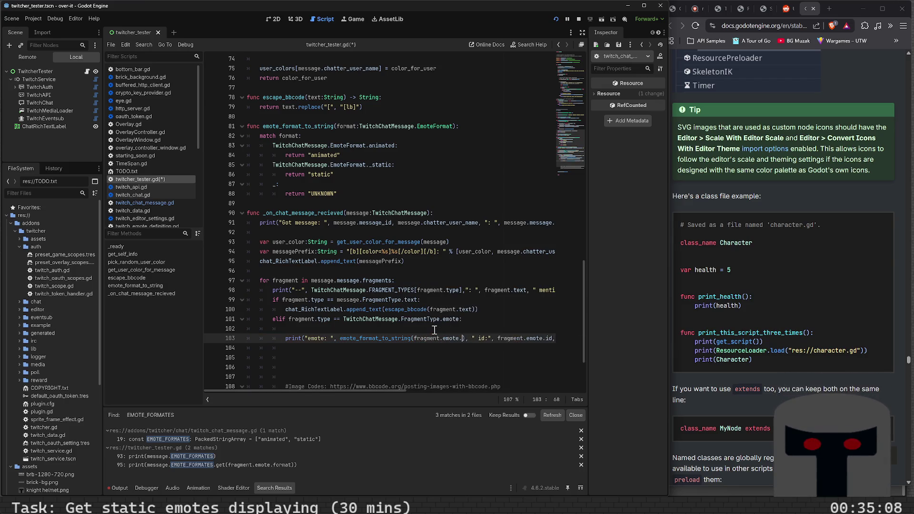
pyautogui.write('format')
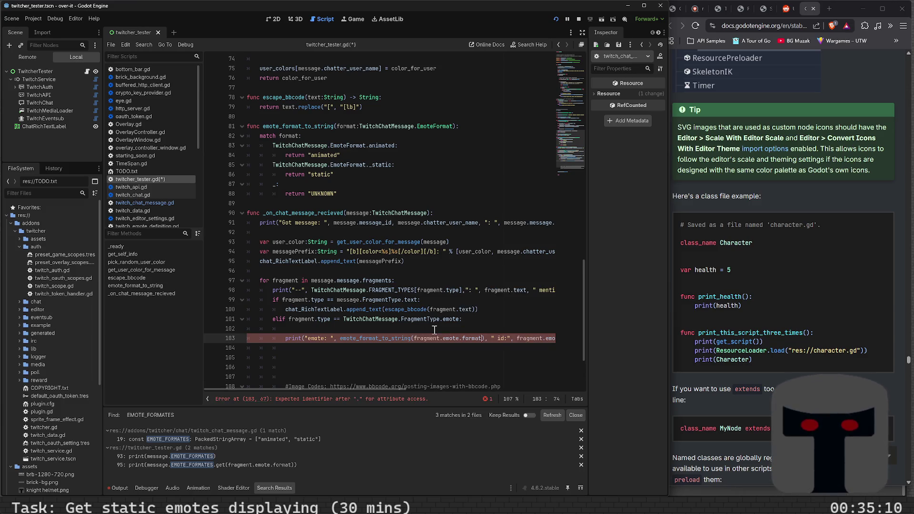
pyautogui.hotkey('ctrl', 's')
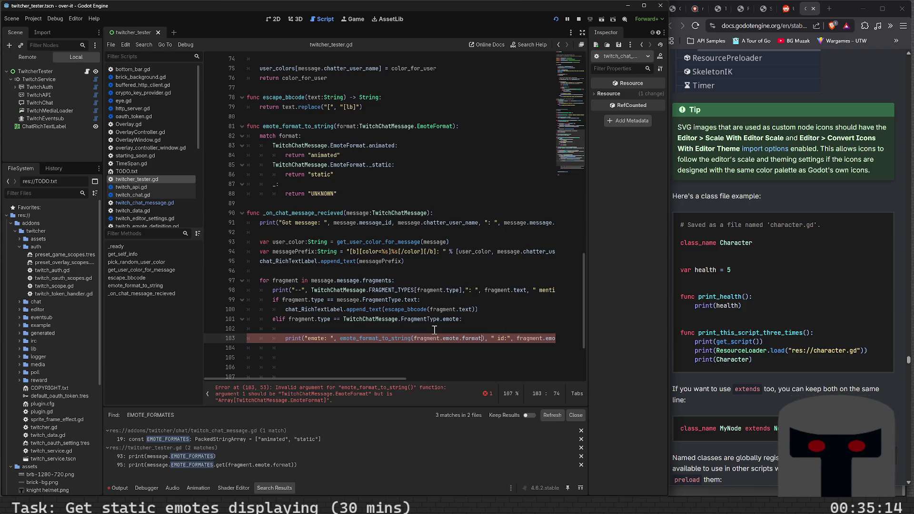
# Give emote_format_to_string a '-> String' return type.
pyautogui.click(455, 126)
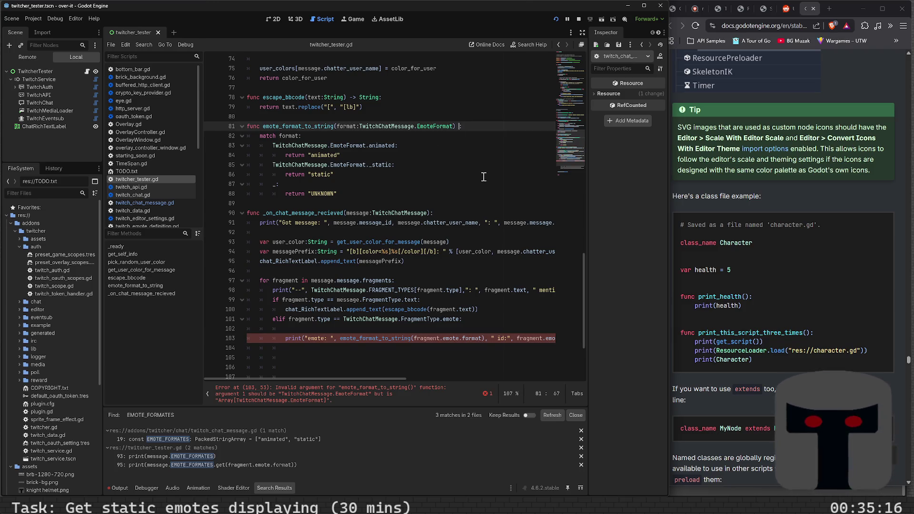
pyautogui.write('-> ')
pyautogui.write('String')
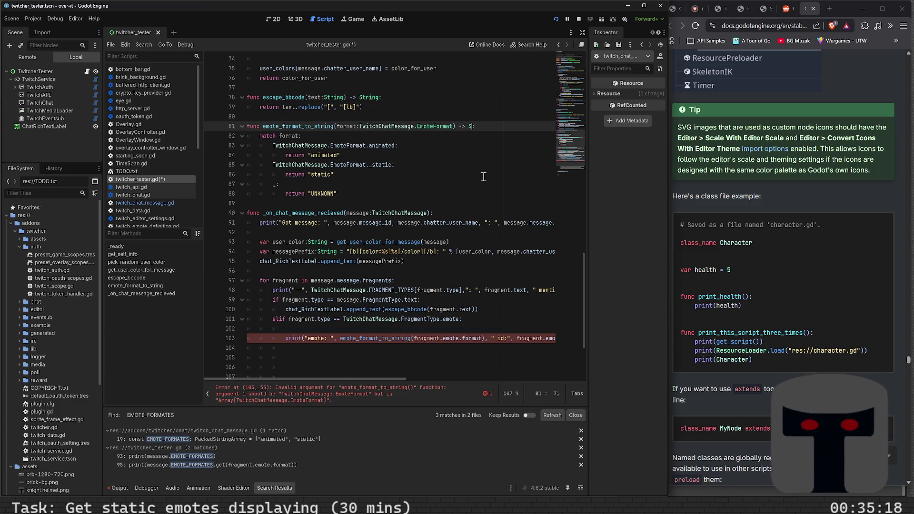
pyautogui.click(415, 299)
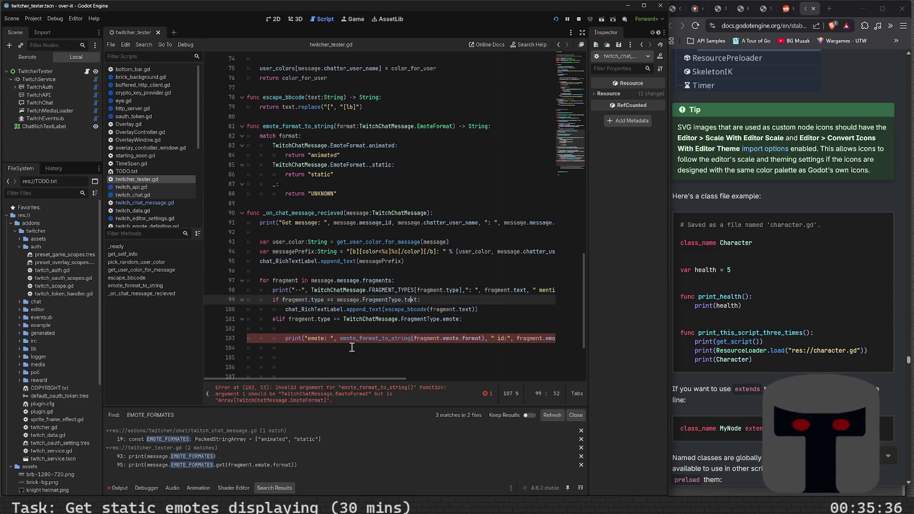
pyautogui.click(464, 339)
pyautogui.keyDown('ctrl'); pyautogui.click(465, 339); pyautogui.keyUp('ctrl')
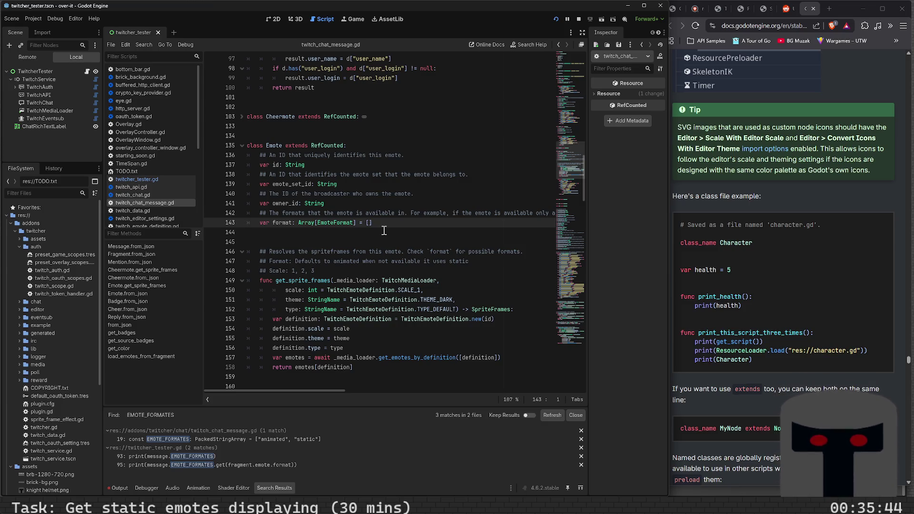
pyautogui.moveTo(339, 390)
pyautogui.mouseDown()
pyautogui.moveTo(578, 384)
pyautogui.moveTo(309, 401)
pyautogui.mouseUp()
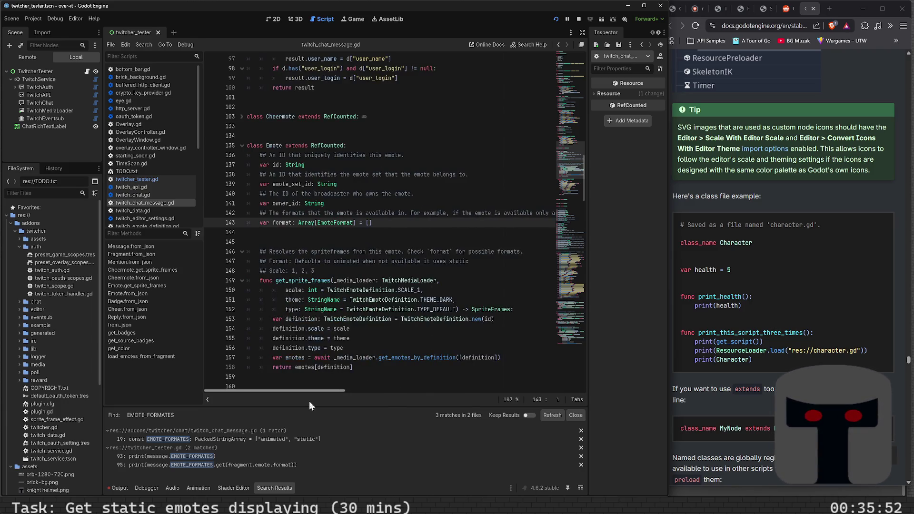
pyautogui.scroll(20, 407, 240)
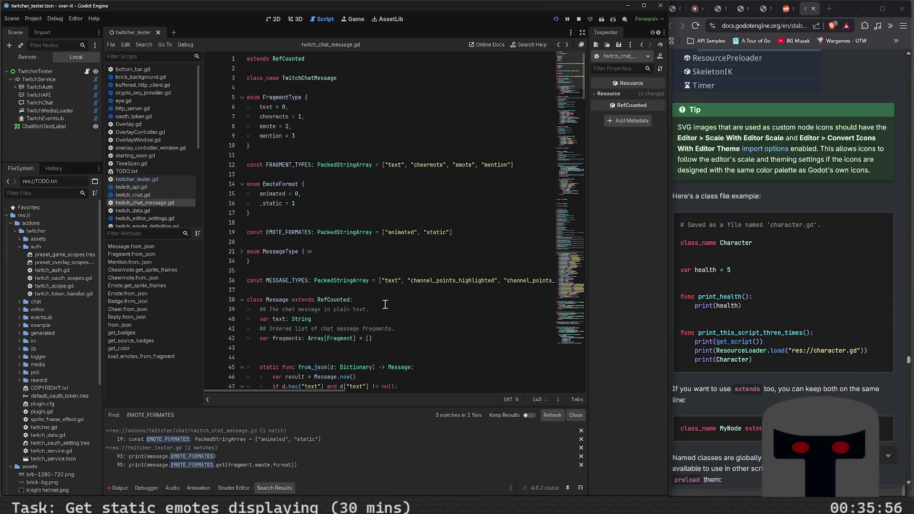
pyautogui.hotkey('alt', 'Left')
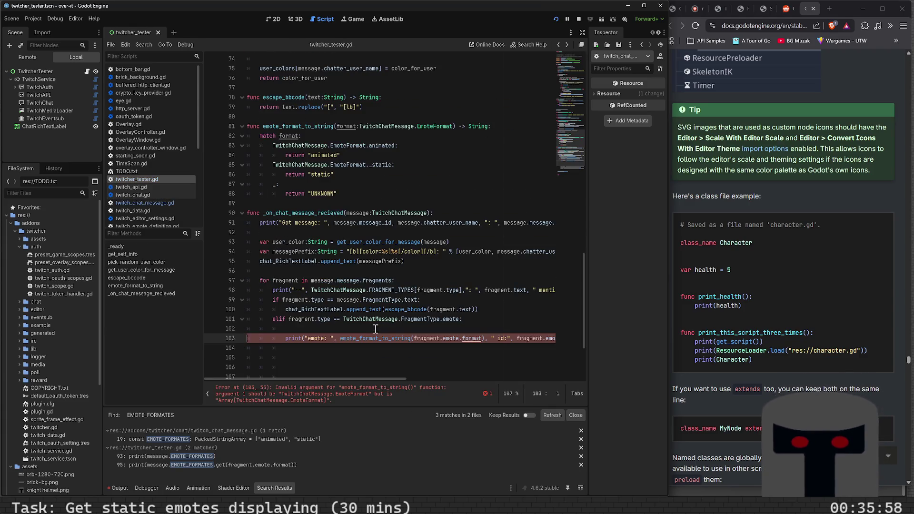
# Add 'for format in fargment.emote.format:' above the emote print, with an empty body line.
pyautogui.click(375, 329)
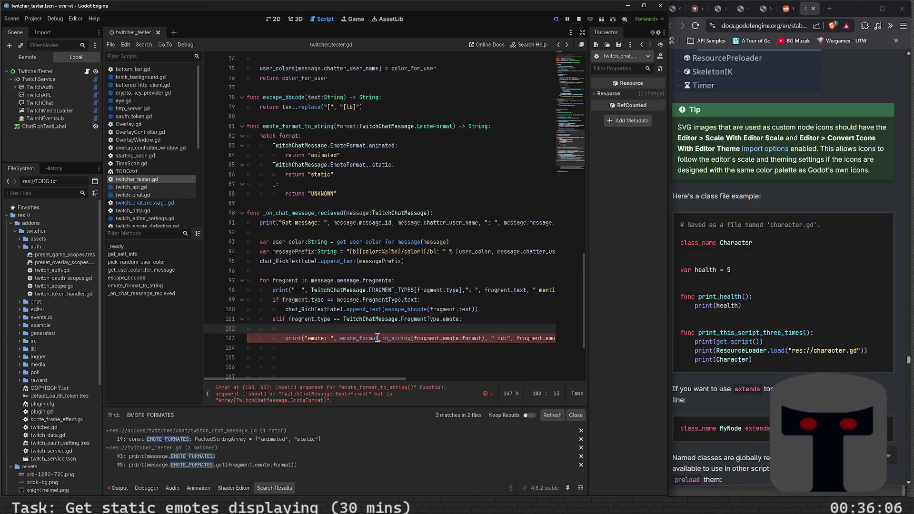
pyautogui.write('for ')
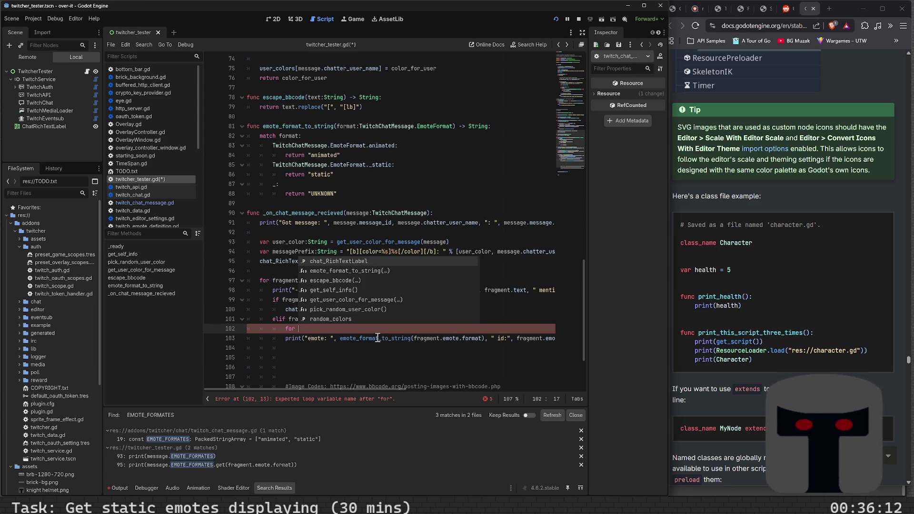
pyautogui.write('f')
pyautogui.write('ormats')
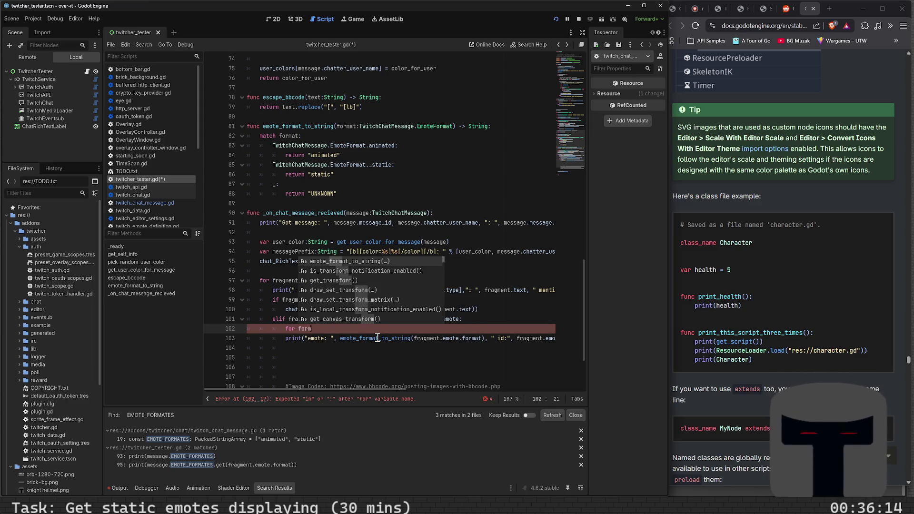
pyautogui.press('BackSpace')
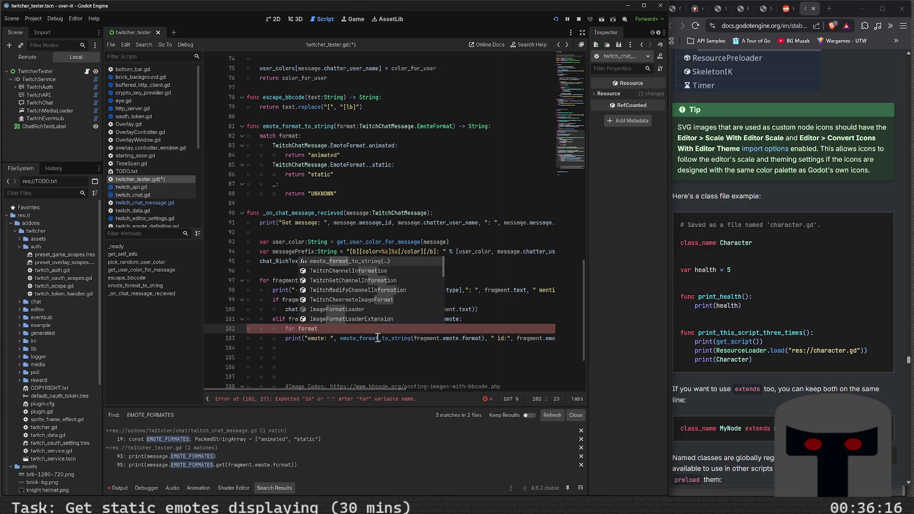
pyautogui.write(' in ')
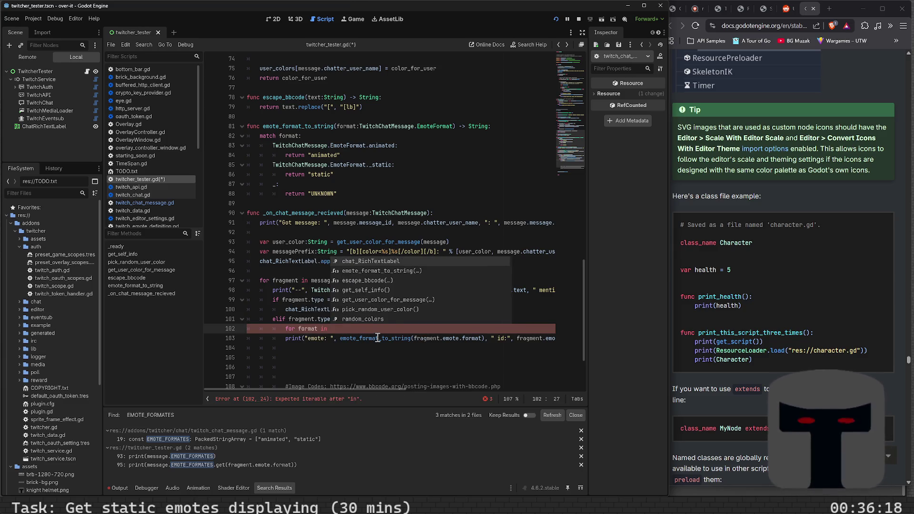
pyautogui.write('f')
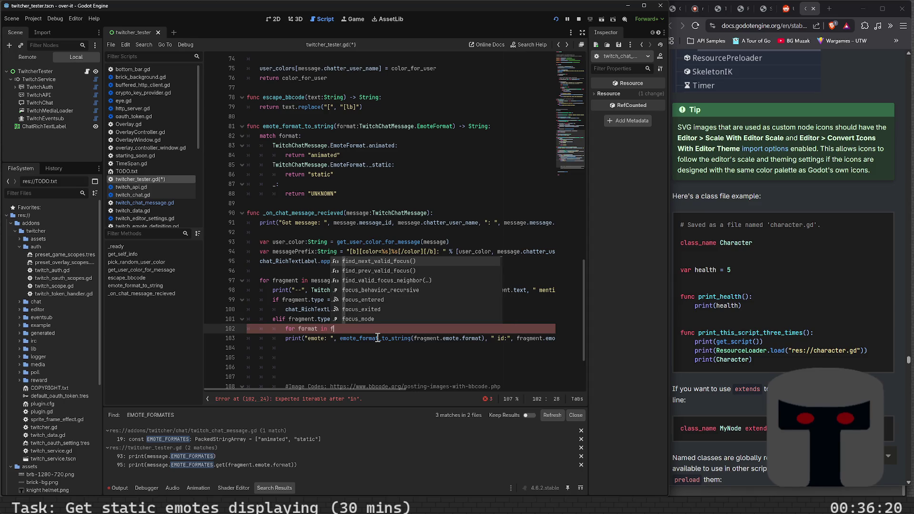
pyautogui.write('argment.emot')
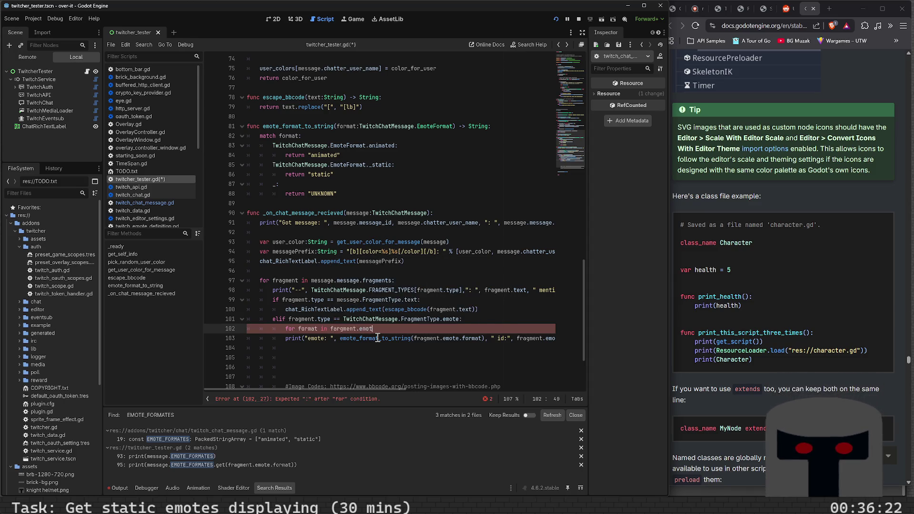
pyautogui.write('e.format')
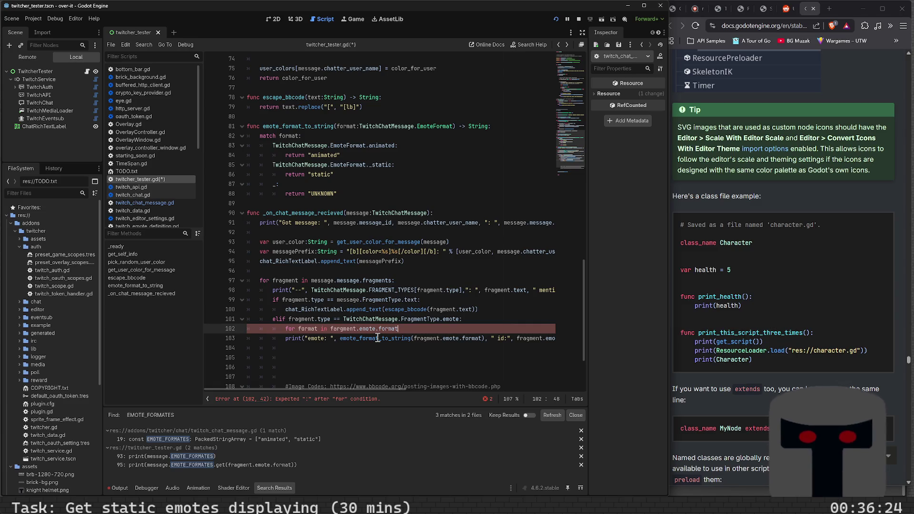
pyautogui.write(':')
pyautogui.press('Return')
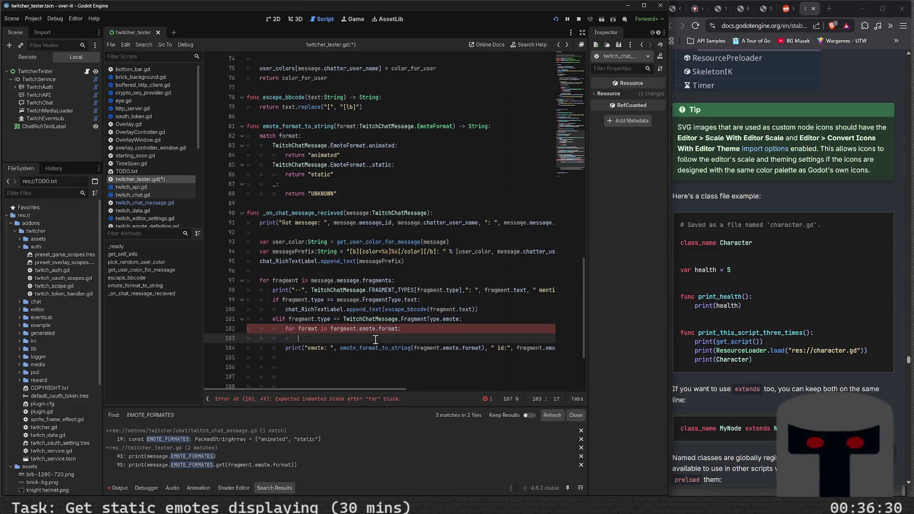
# Declare a formatsString variable above the format loop and save.
pyautogui.press('Up')
pyautogui.hotkey('ctrl', 'shift', 'Return')
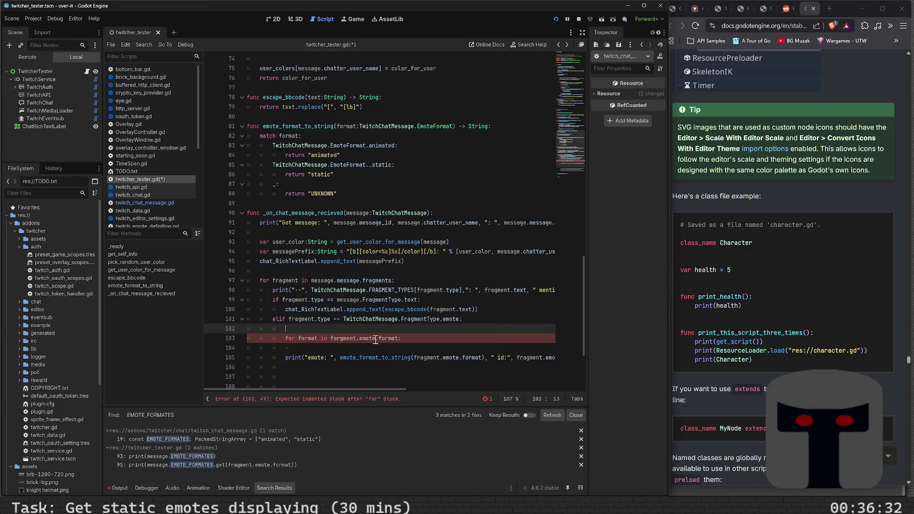
pyautogui.write('tmp')
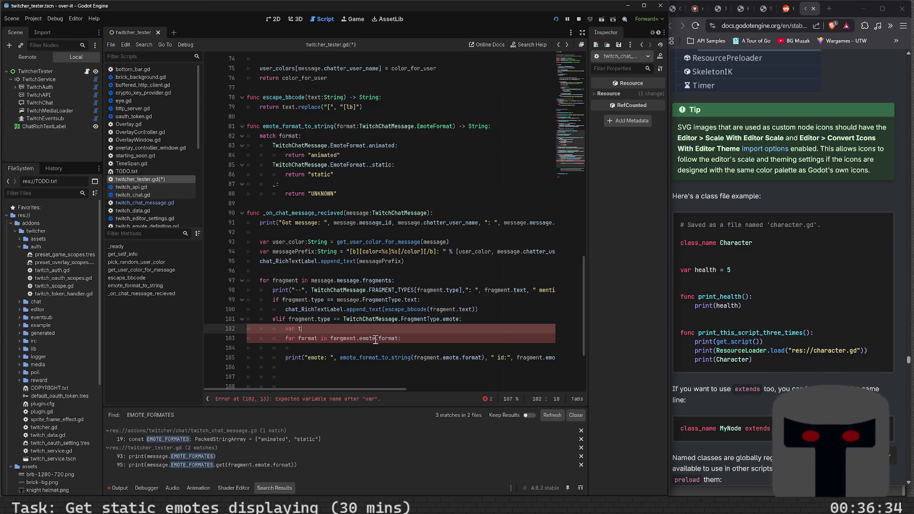
pyautogui.press('BackSpace')
pyautogui.press('BackSpace')
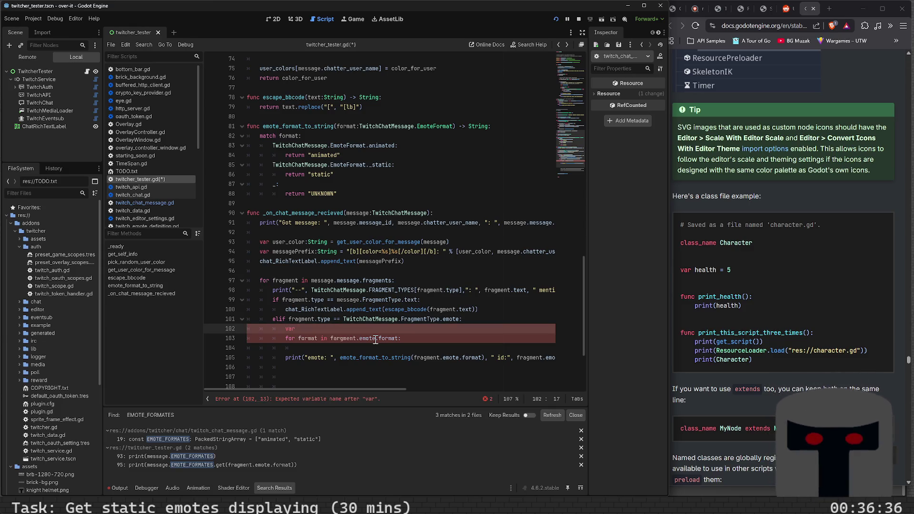
pyautogui.write('mp')
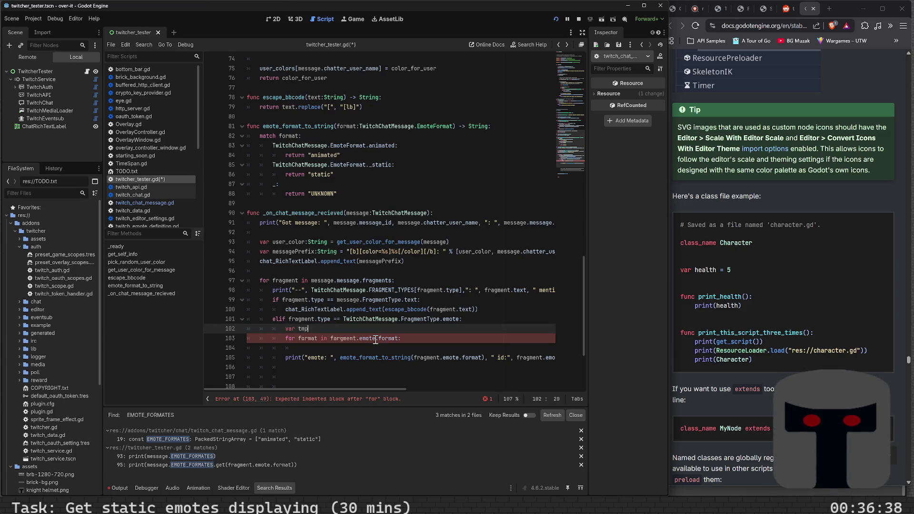
pyautogui.write(':String =')
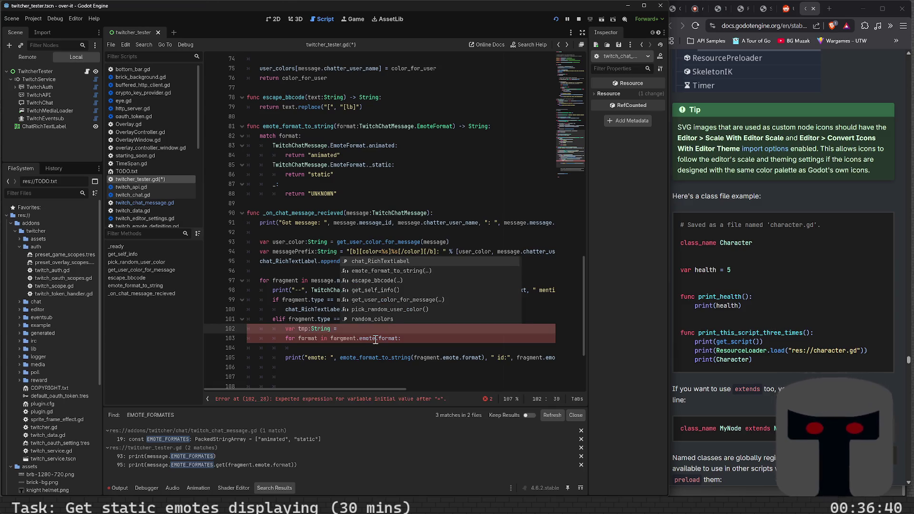
pyautogui.press('BackSpace')
pyautogui.press('BackSpace')
pyautogui.press('BackSpace')
pyautogui.write('form')
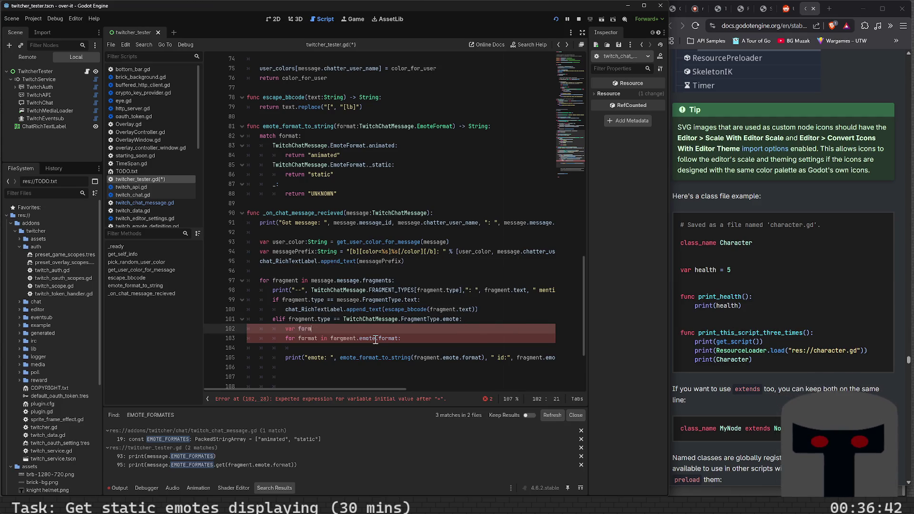
pyautogui.write('atsString =')
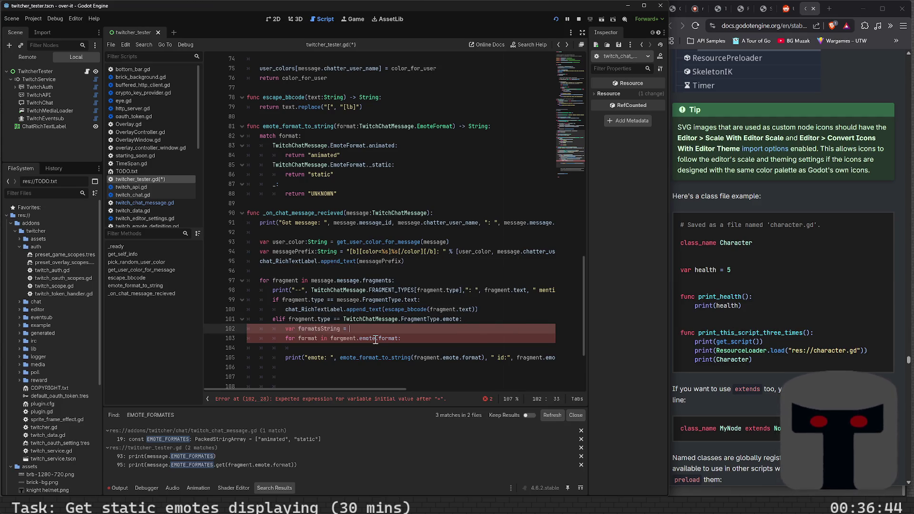
pyautogui.hotkey('ctrl', 's')
pyautogui.press('Down')
pyautogui.press('Down')
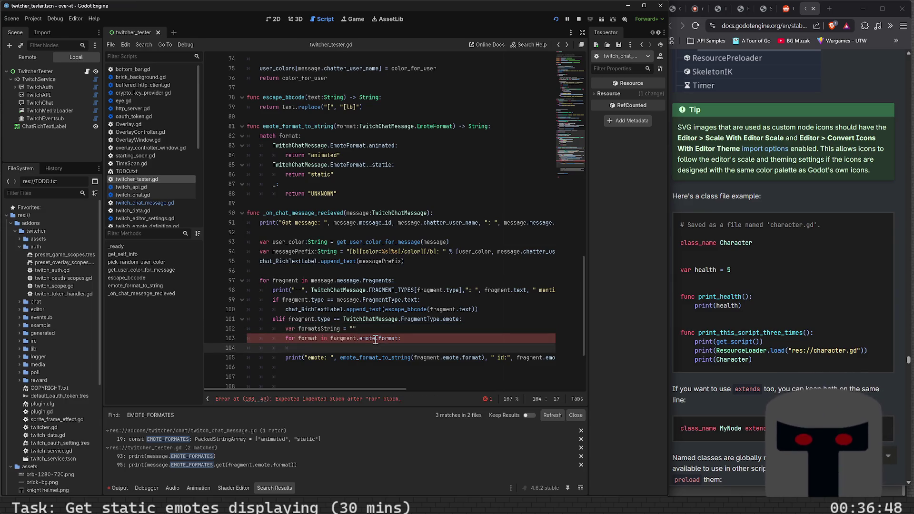
# In the loop body, assign formatsString the TwitchChatMessage.EmoteFormat.keys()[format] name.
pyautogui.write('Twit')
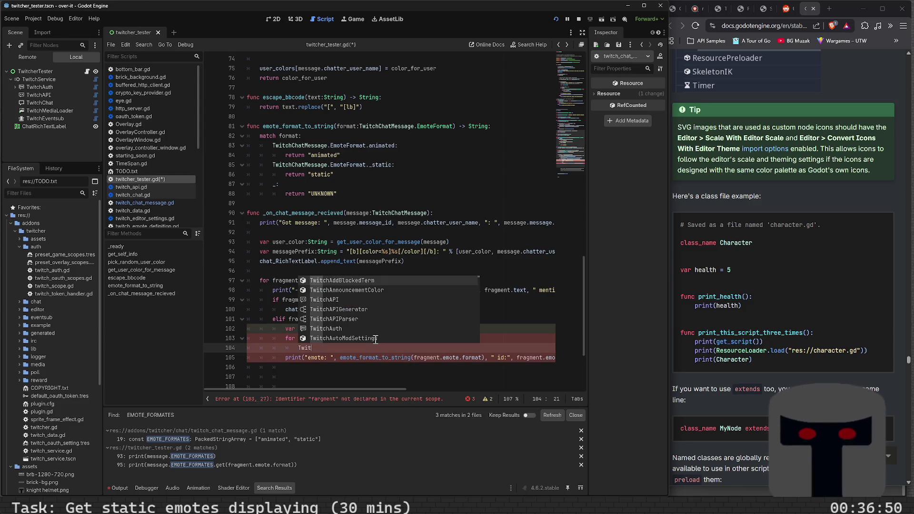
pyautogui.write('chChat')
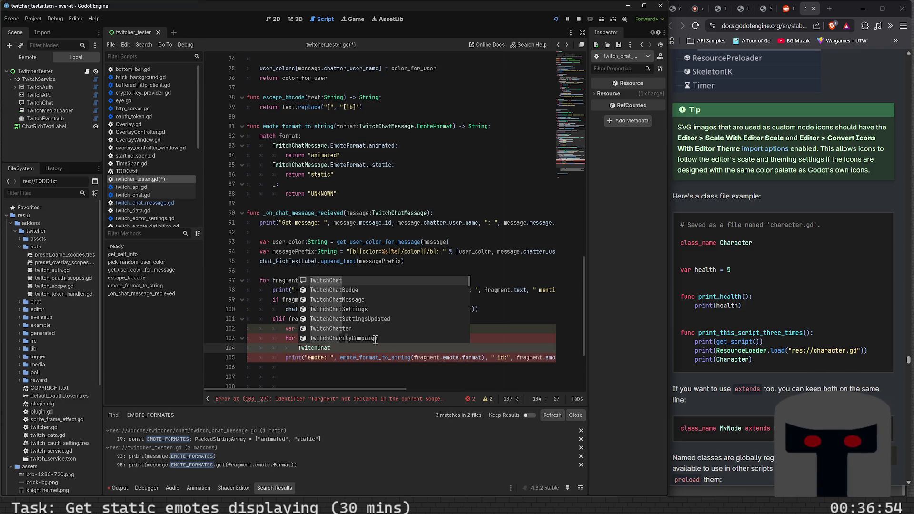
pyautogui.scroll(-5, 376, 339)
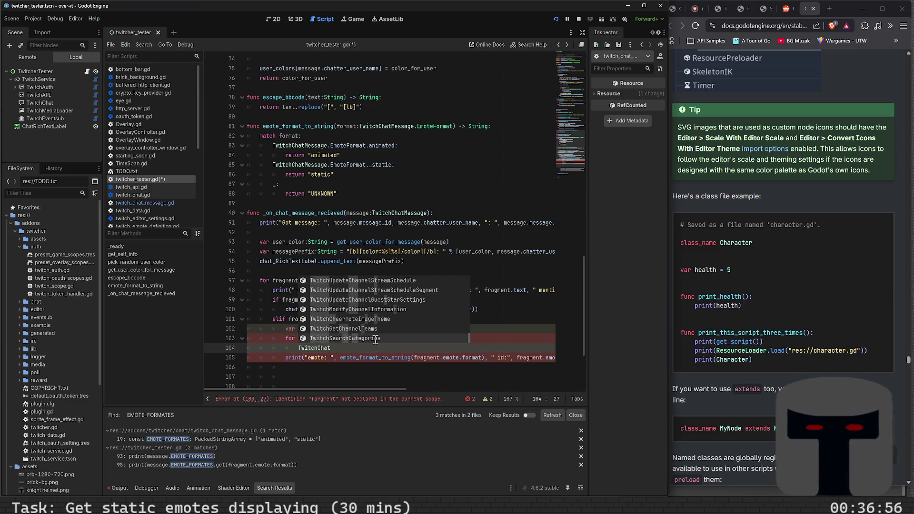
pyautogui.write('Message.E')
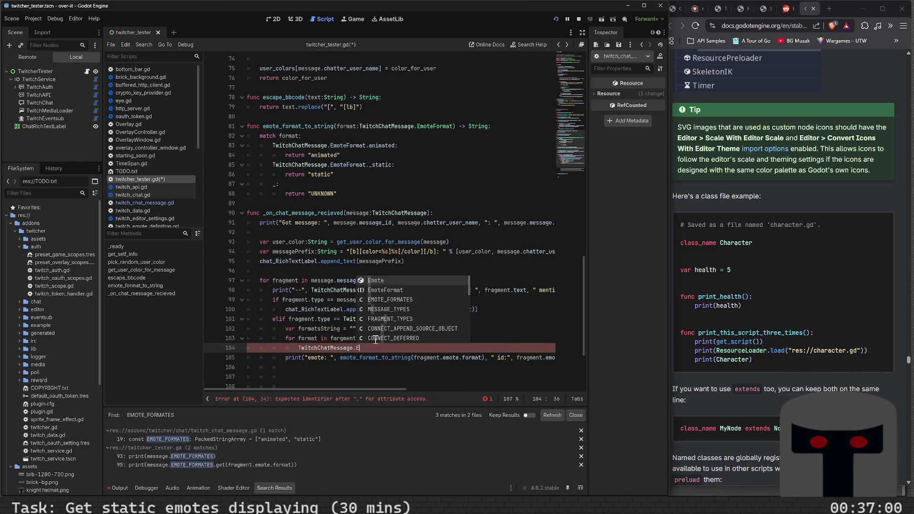
pyautogui.press('BackSpace')
pyautogui.press('BackSpace')
pyautogui.press('BackSpace')
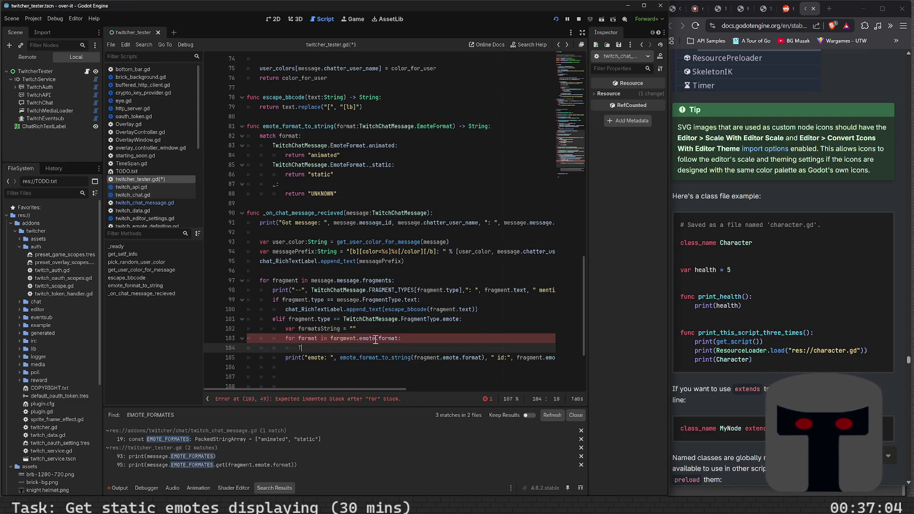
pyautogui.write('w')
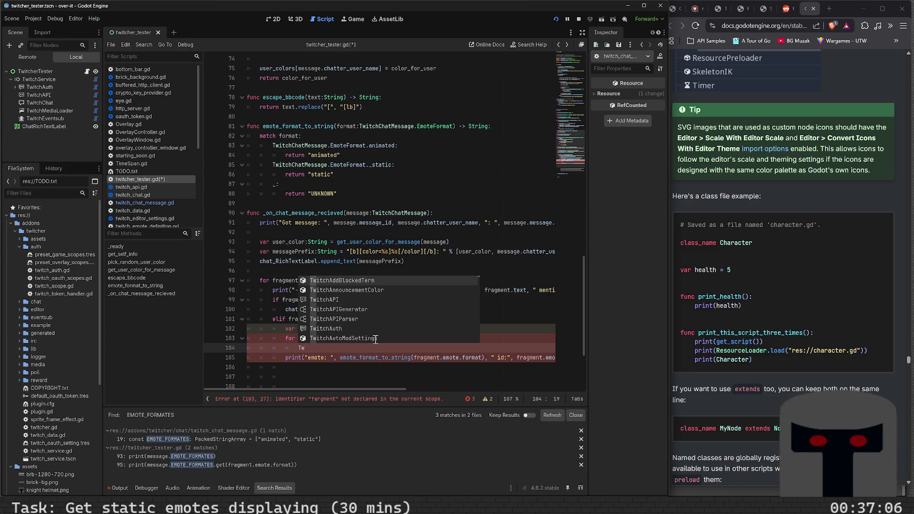
pyautogui.write('itchChat')
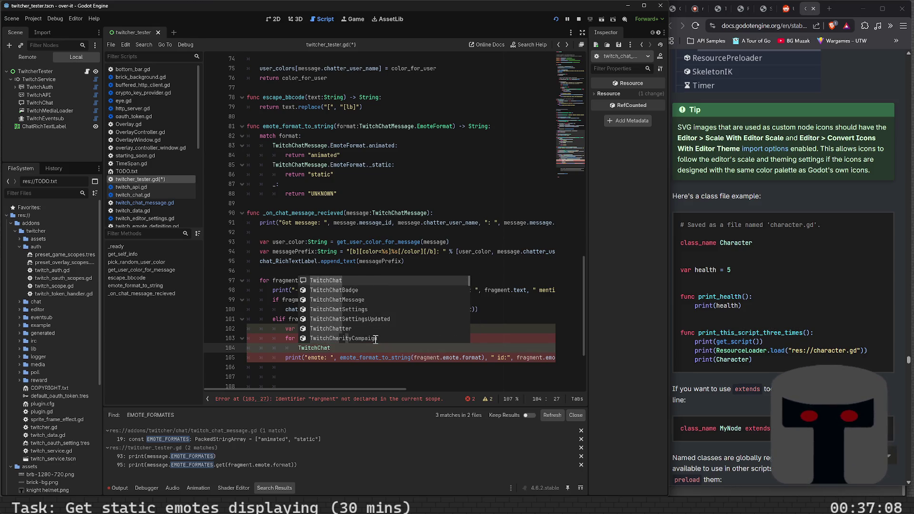
pyautogui.press('Down')
pyautogui.press('Down')
pyautogui.press('Return')
pyautogui.write('.')
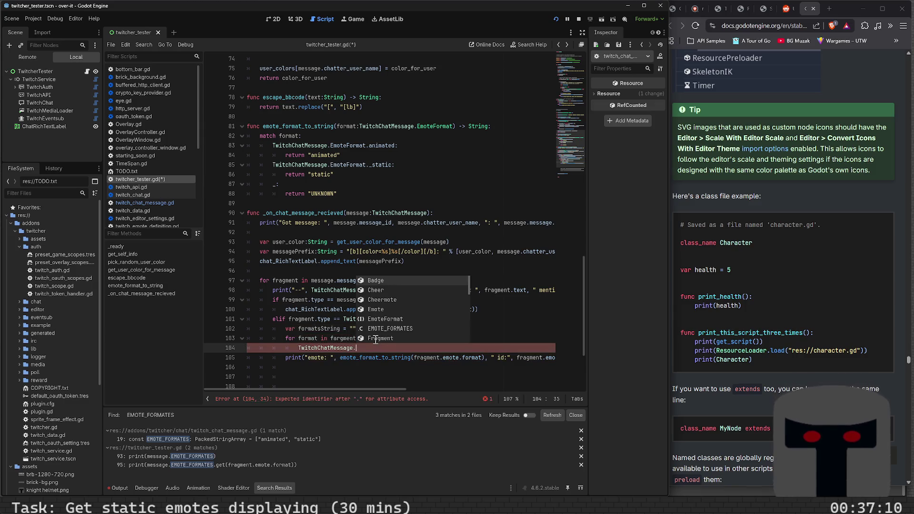
pyautogui.press('Down')
pyautogui.press('Down')
pyautogui.press('Down')
pyautogui.press('Return')
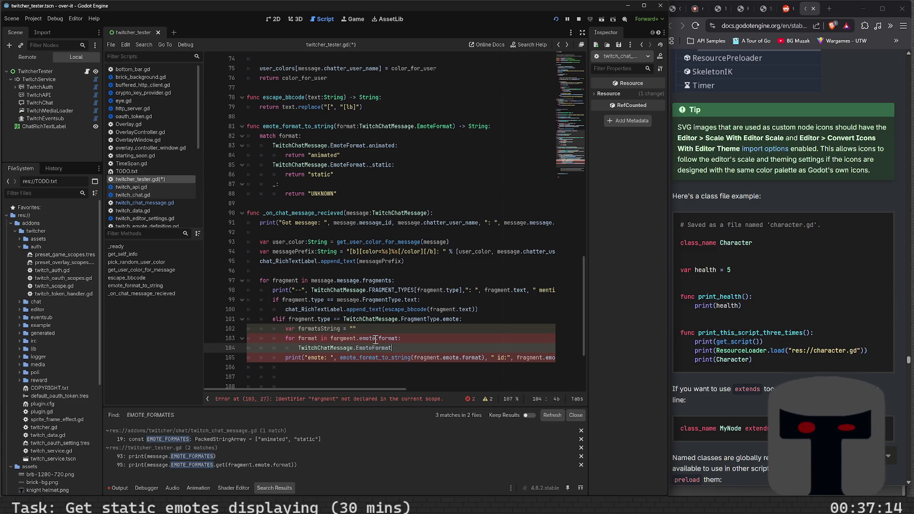
pyautogui.write('.keys(')
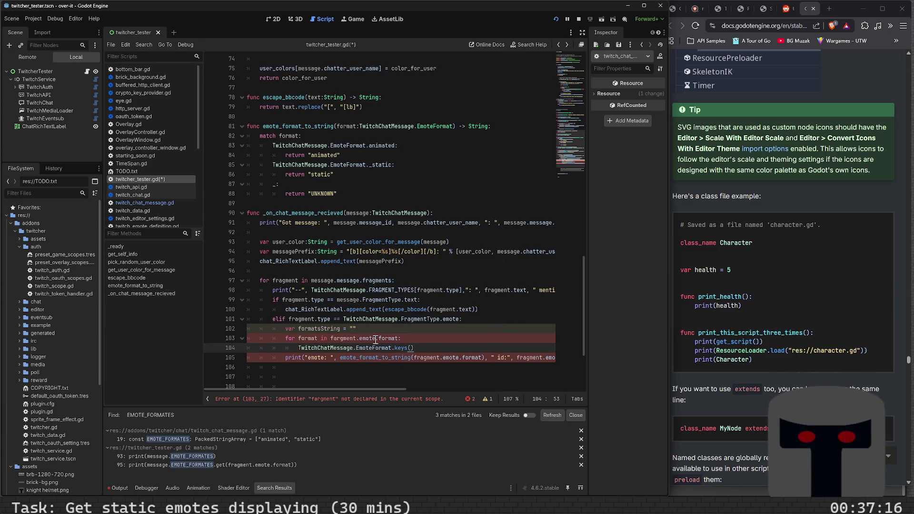
pyautogui.write('format]')
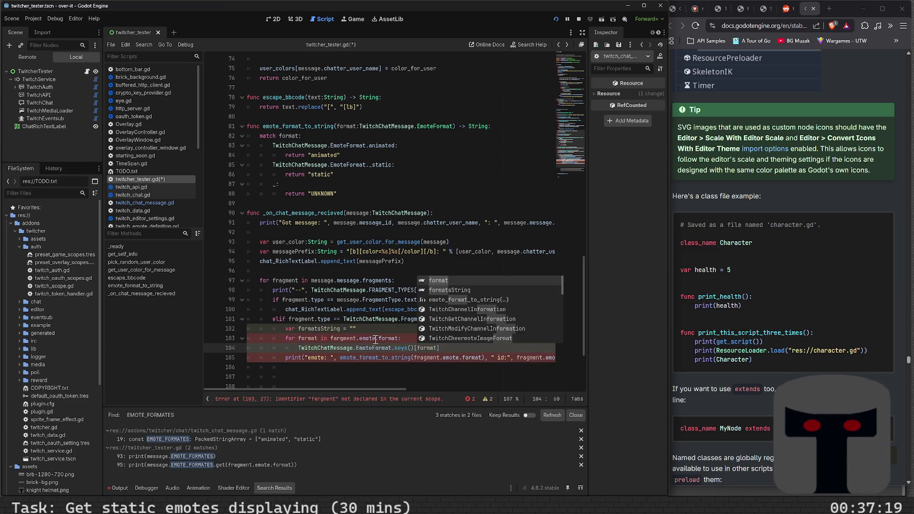
pyautogui.press('Home')
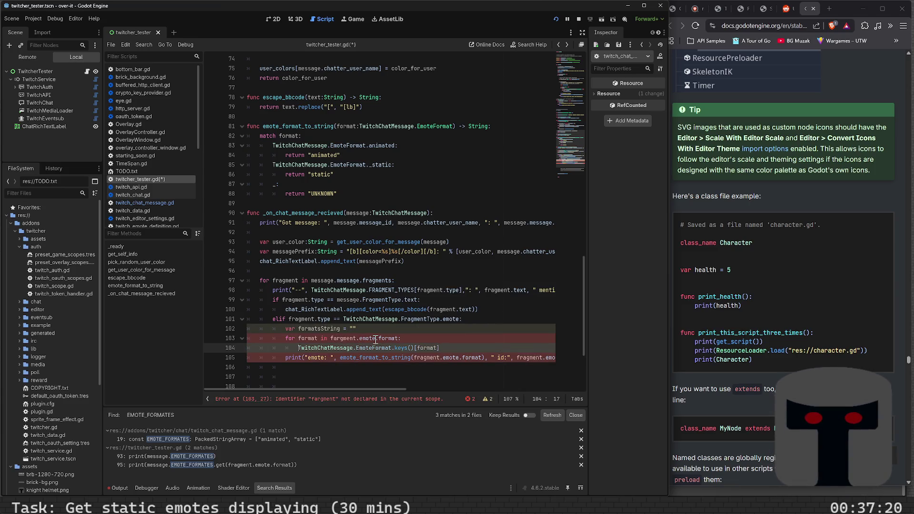
pyautogui.write('formtas')
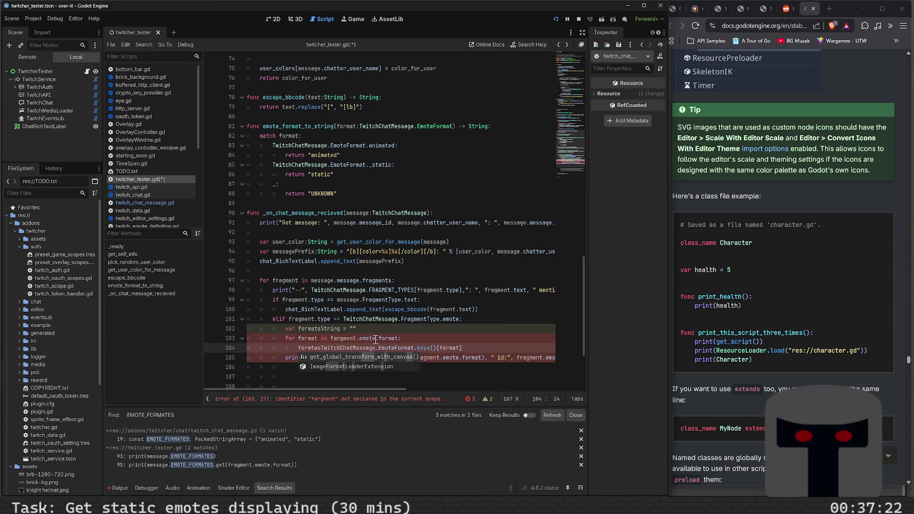
pyautogui.write('atsString')
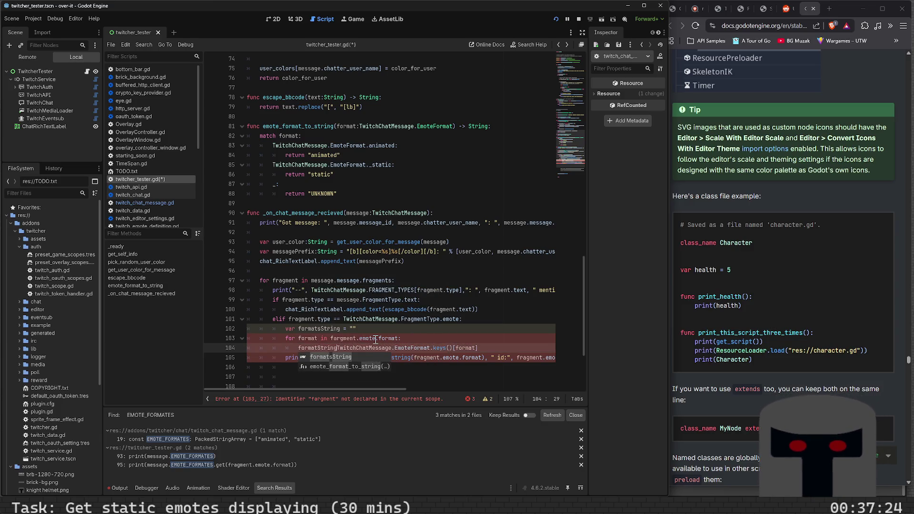
pyautogui.press('BackSpace')
pyautogui.press('BackSpace')
pyautogui.press('BackSpace')
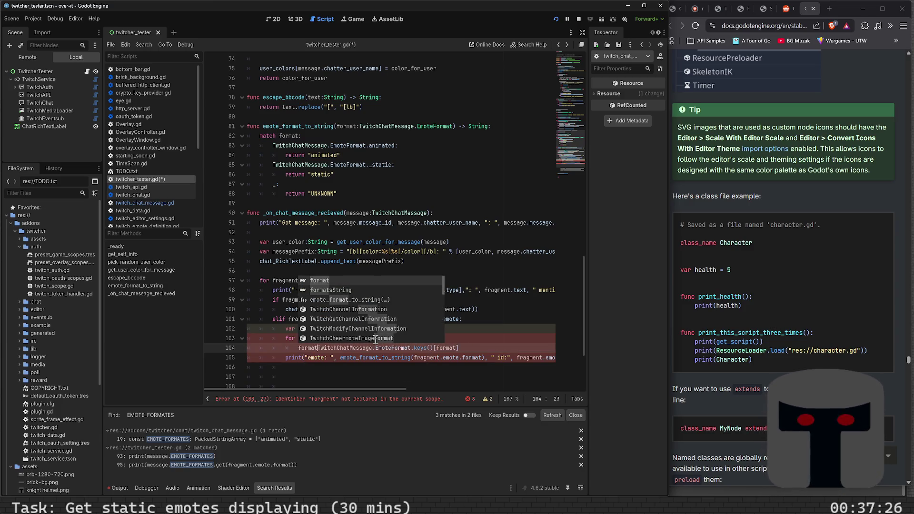
pyautogui.write('s')
pyautogui.press('Return')
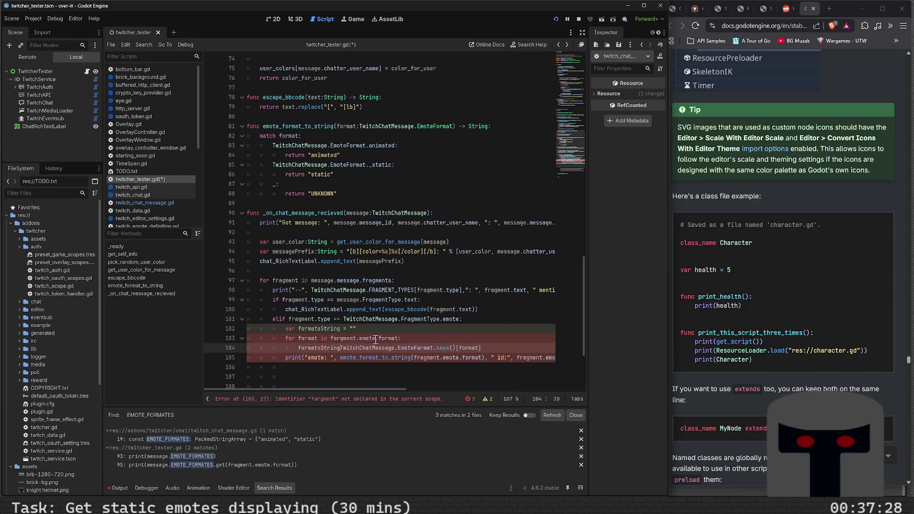
pyautogui.write('=')
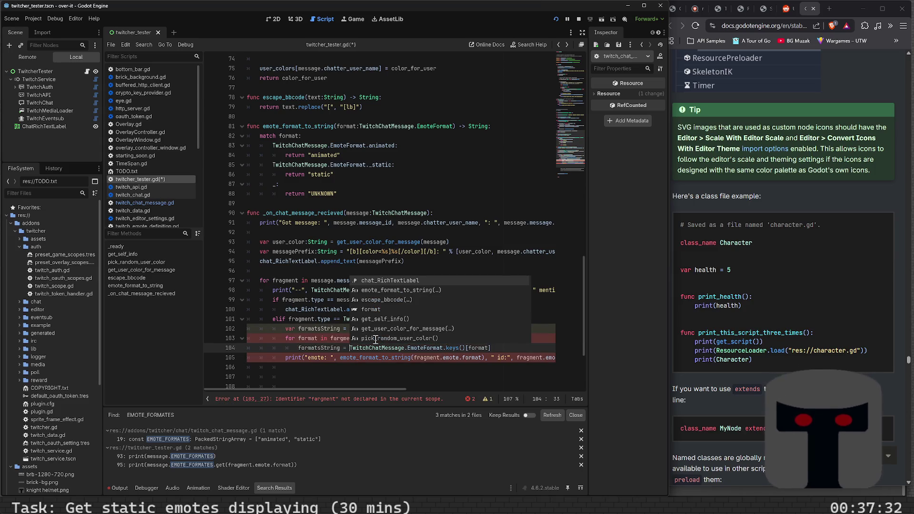
# Redeclare the variable as formats: Array[String] initialised to [].
pyautogui.press('Escape')
pyautogui.press('Up')
pyautogui.press('Up')
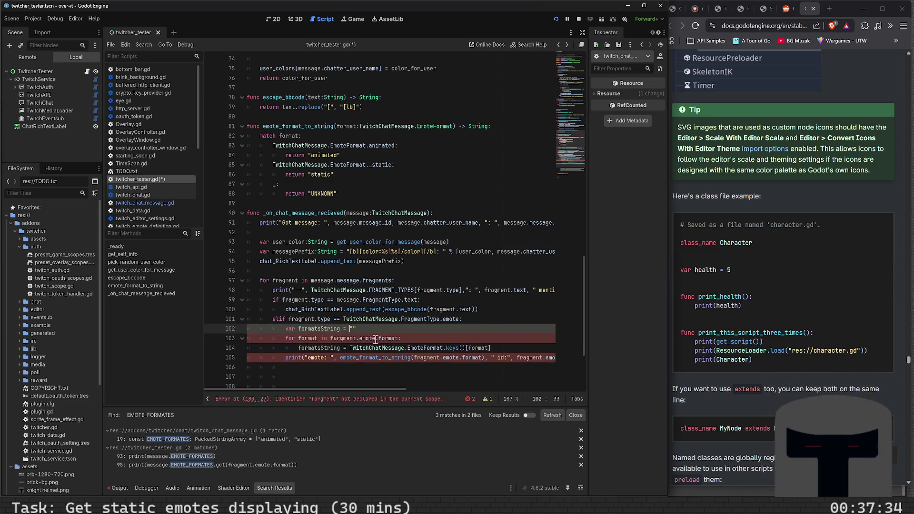
pyautogui.press('BackSpace')
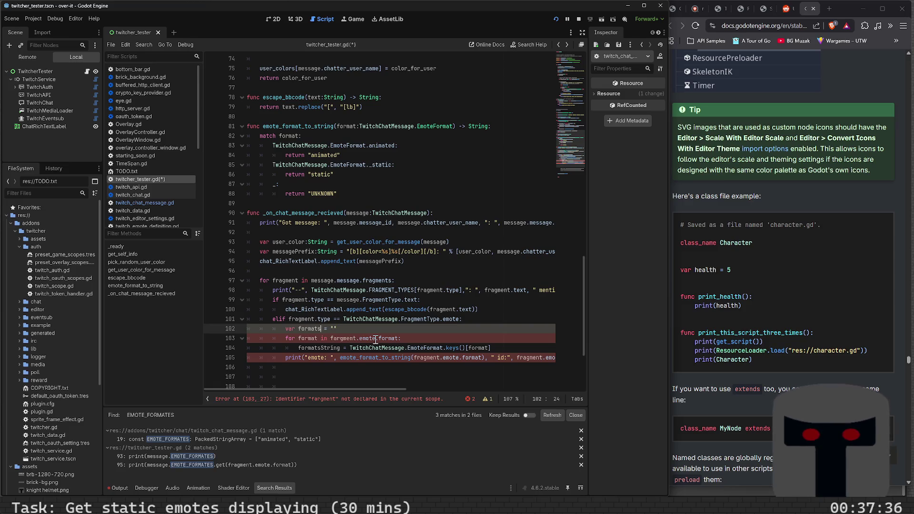
pyautogui.write(': Array')
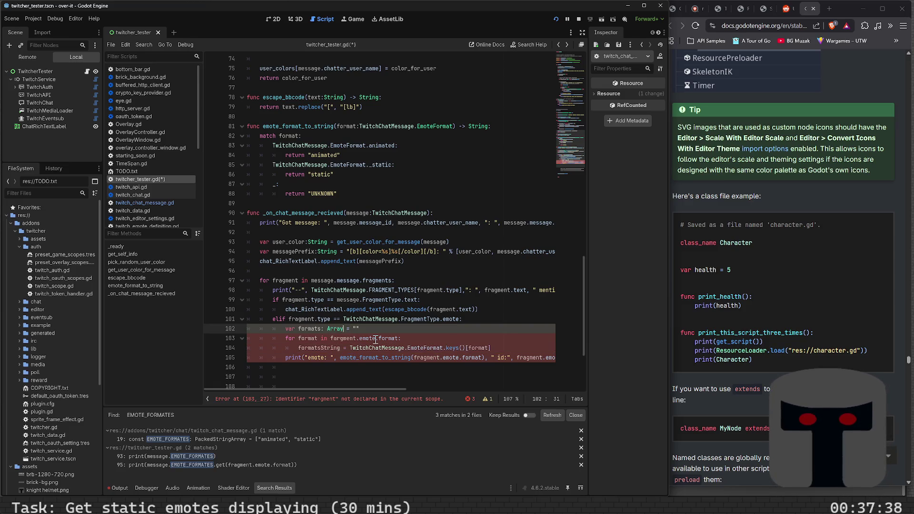
pyautogui.press('BackSpace')
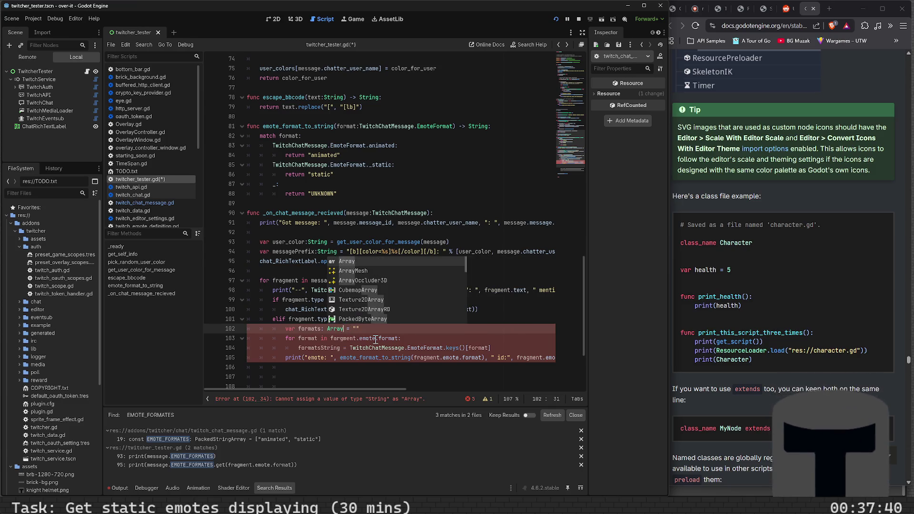
pyautogui.write('[String]')
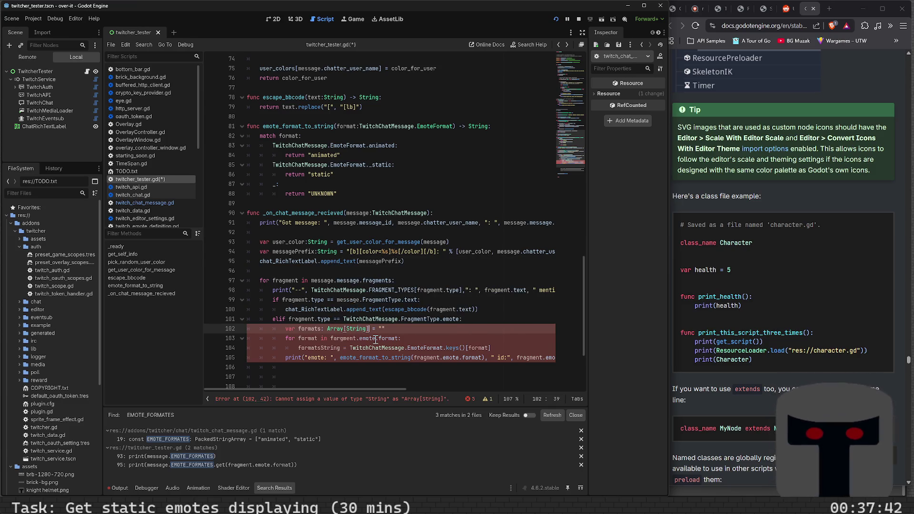
pyautogui.press('BackSpace')
pyautogui.write('[')
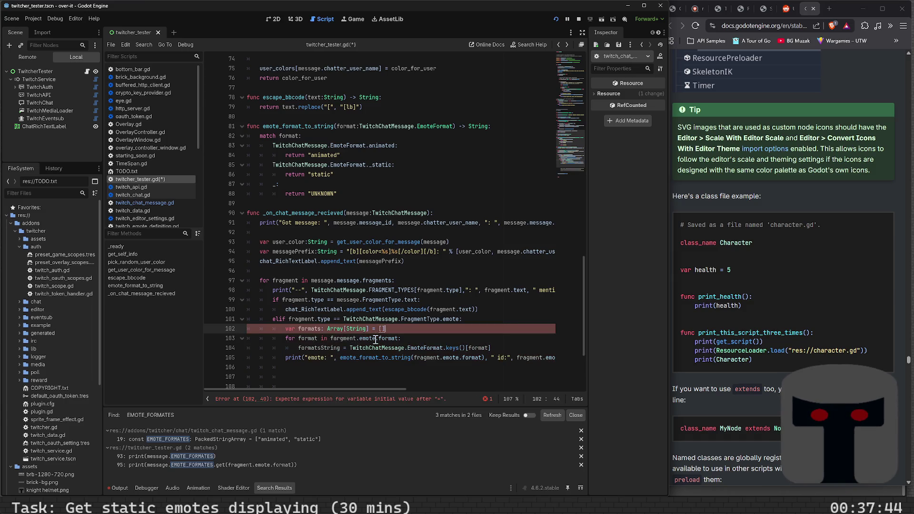
# Turn the loop assignment into formats.append() wrapping the EmoteFormat.keys()[format] lookup.
pyautogui.press('Down')
pyautogui.press('Down')
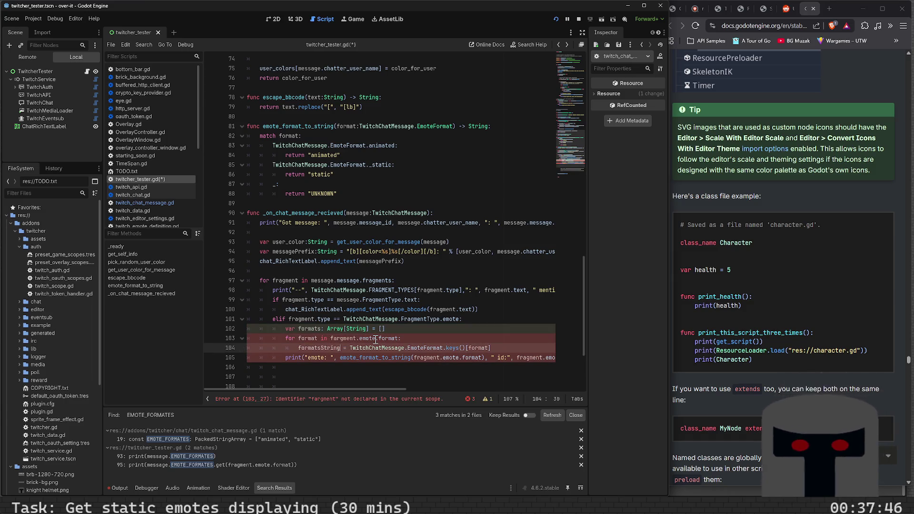
pyautogui.press('BackSpace')
pyautogui.press('BackSpace')
pyautogui.press('BackSpace')
pyautogui.write('.ap')
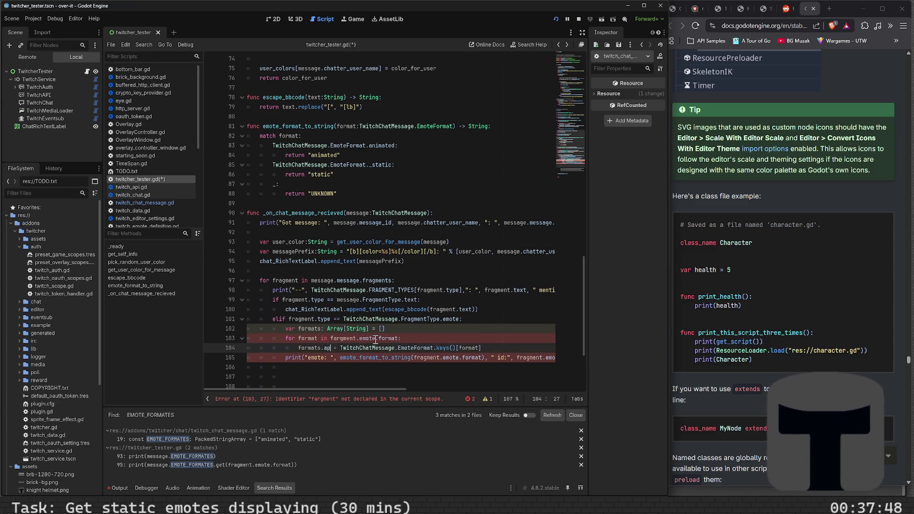
pyautogui.press('Return')
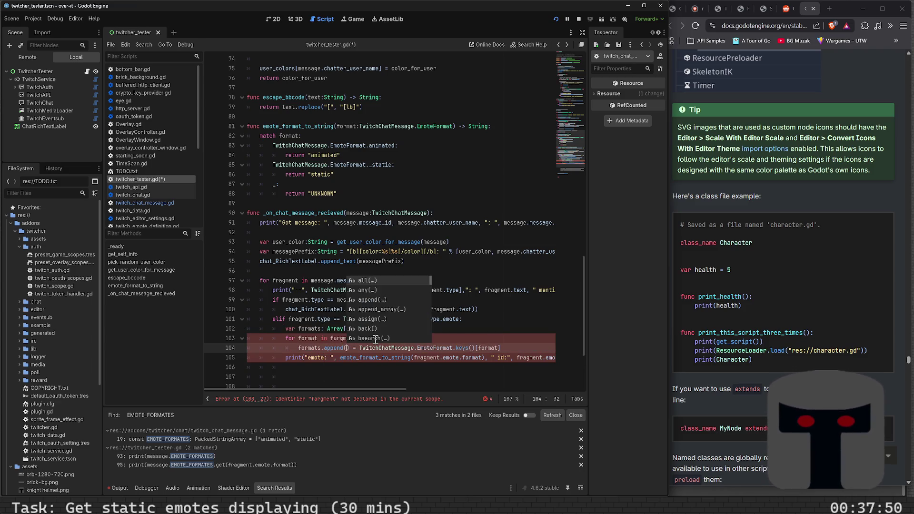
pyautogui.press('Delete')
pyautogui.press('Delete')
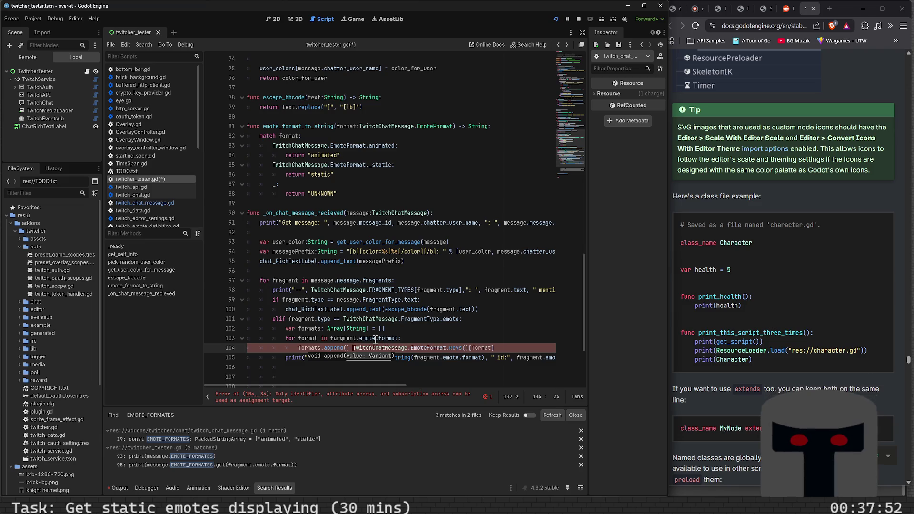
pyautogui.hotkey('shift', 'End')
pyautogui.hotkey('ctrl', 'x')
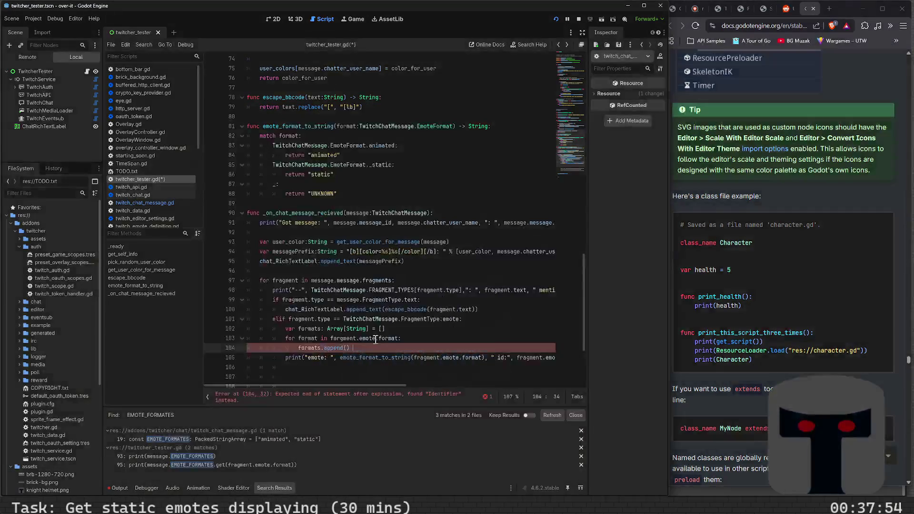
pyautogui.press('Left')
pyautogui.press('Left')
pyautogui.hotkey('ctrl', 'v')
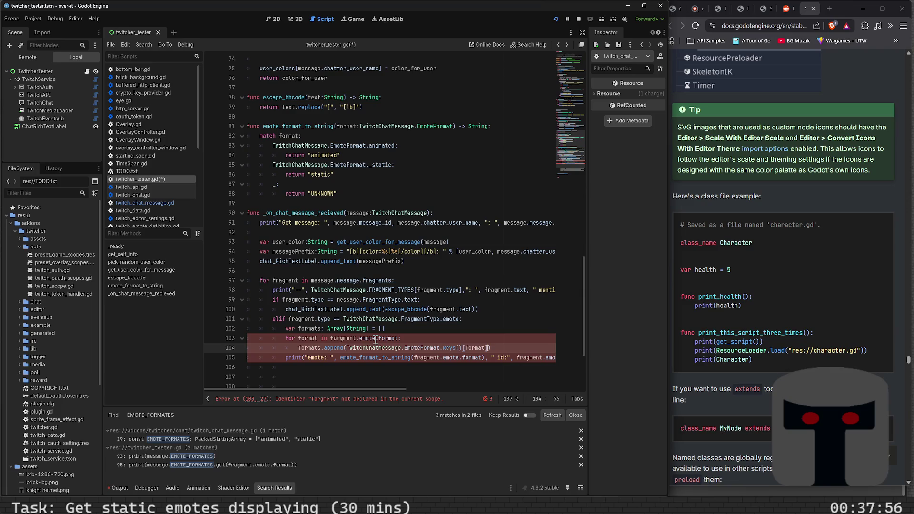
pyautogui.press('Up')
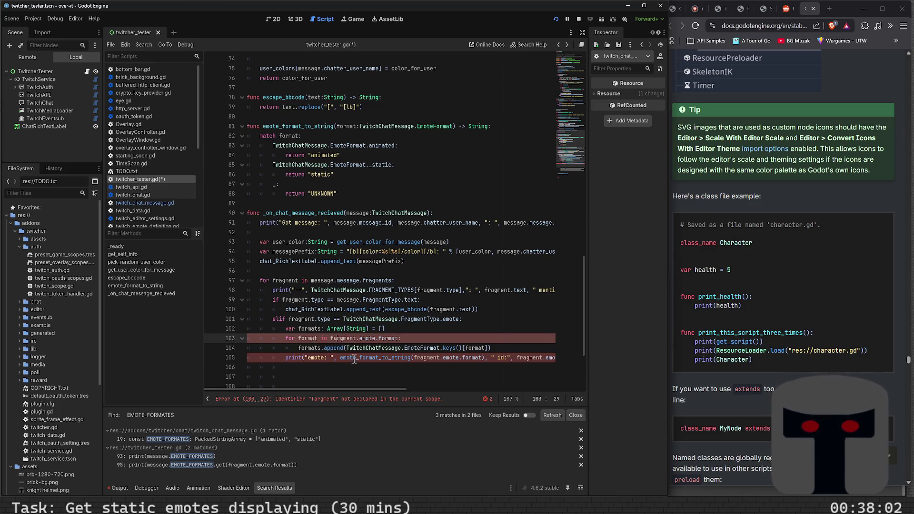
# Fix 'fargment' to 'fragment' in the loop header and save.
pyautogui.press('BackSpace')
pyautogui.press('BackSpace')
pyautogui.write('ra')
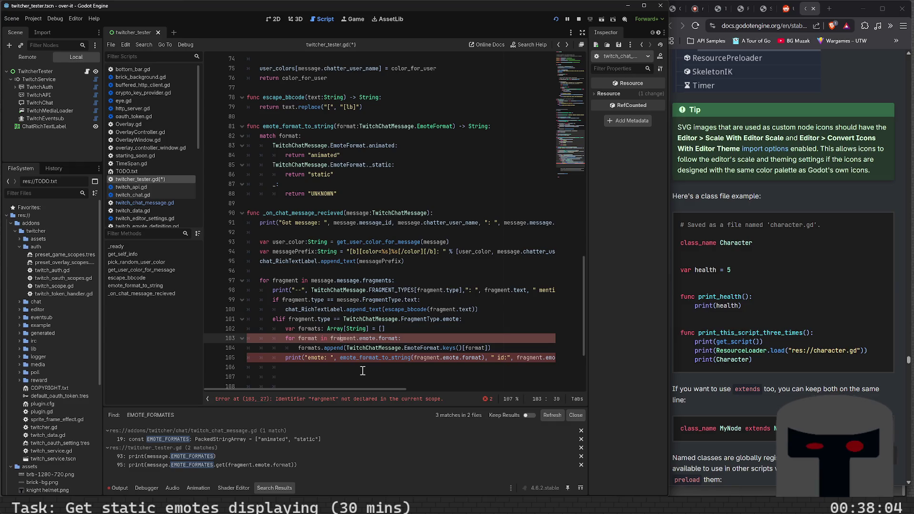
pyautogui.hotkey('ctrl', 's')
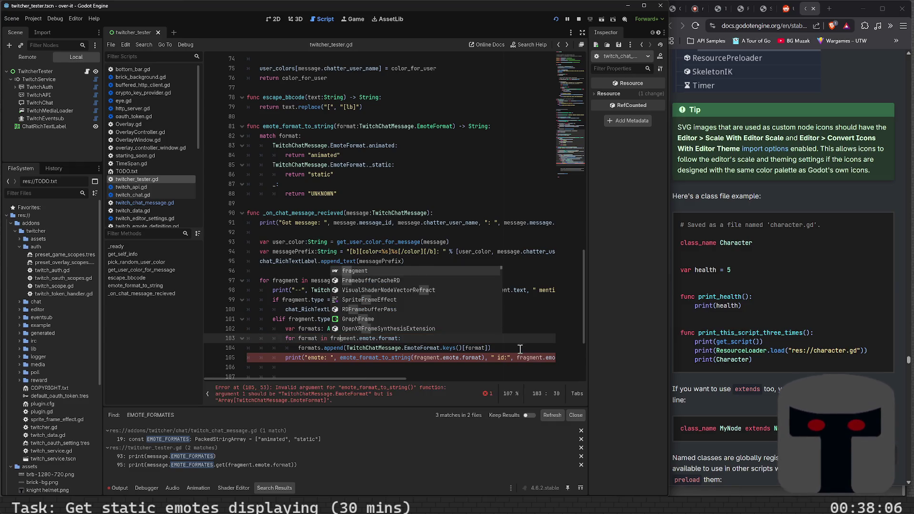
# Replace the print's emote_format_to_string call with formats.join(', ').
pyautogui.click(519, 349)
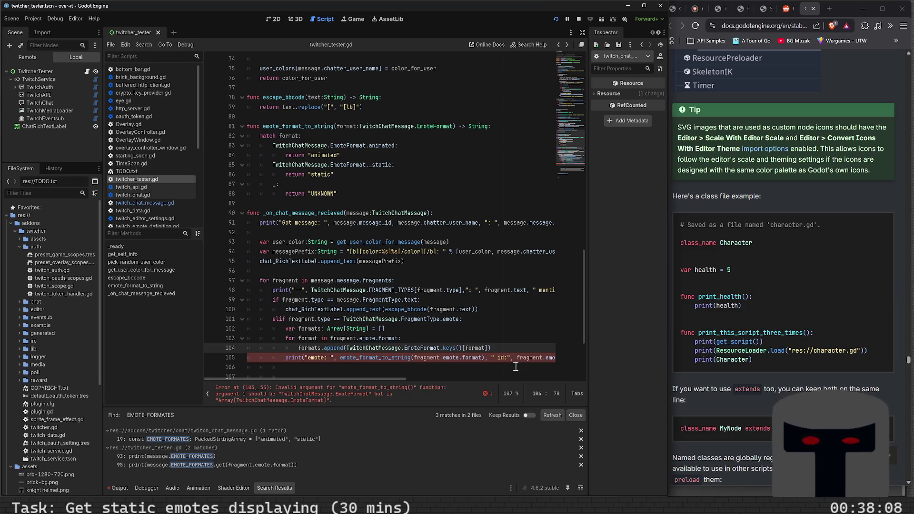
pyautogui.press('Down')
pyautogui.press('Left')
pyautogui.press('Left')
pyautogui.press('Left')
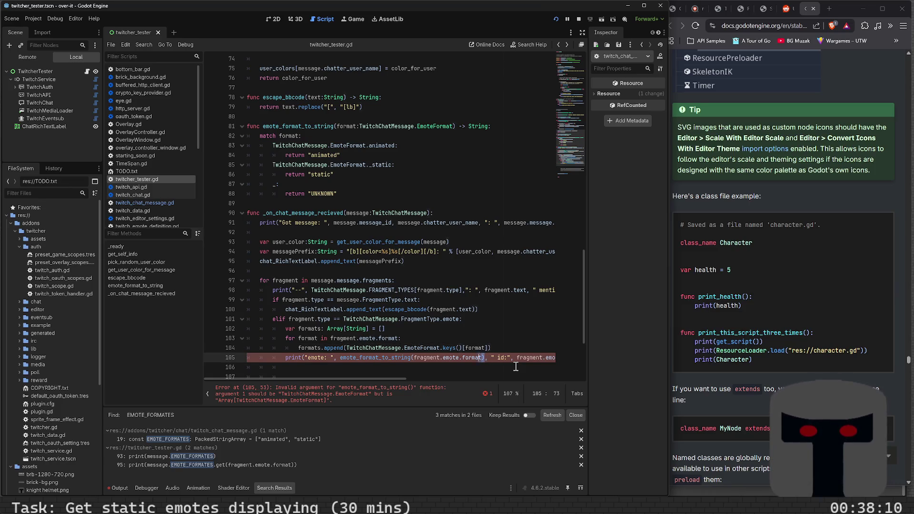
pyautogui.hotkey('shift', 'Left')
pyautogui.hotkey('shift', 'Left')
pyautogui.hotkey('shift', 'Left')
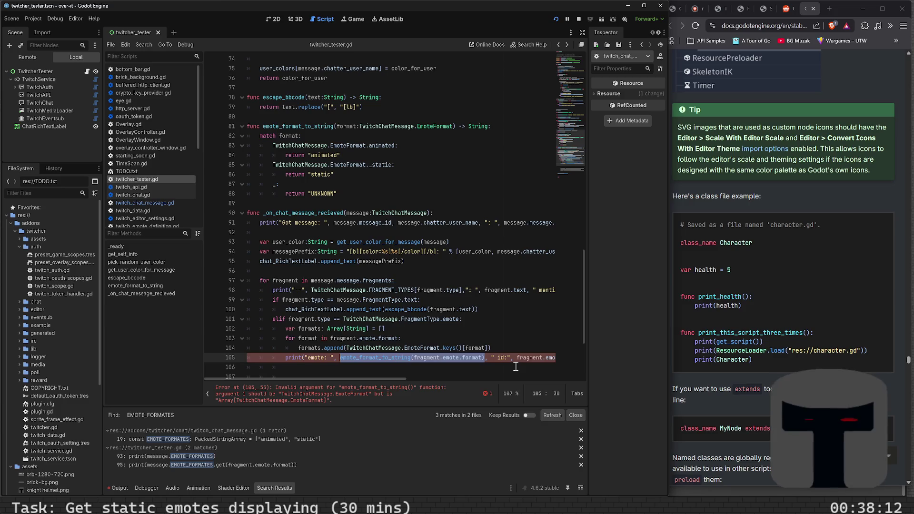
pyautogui.write('formats.')
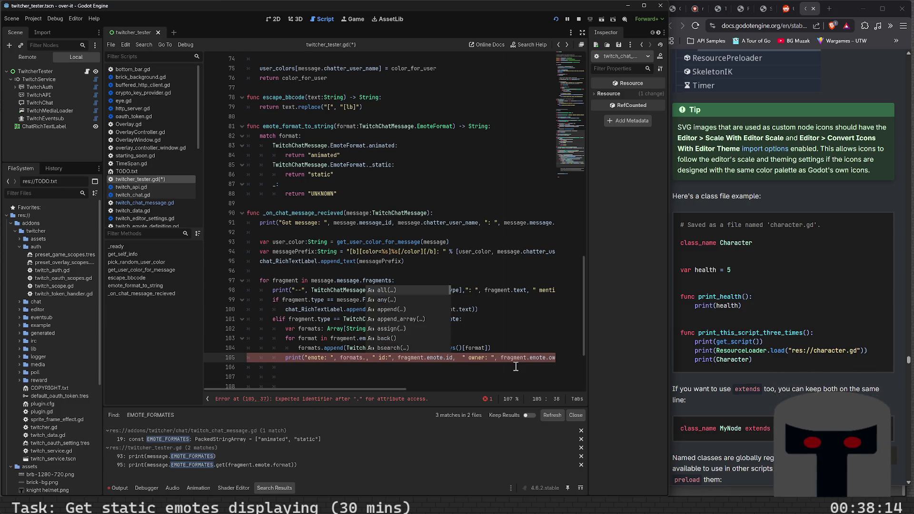
pyautogui.write('join(')
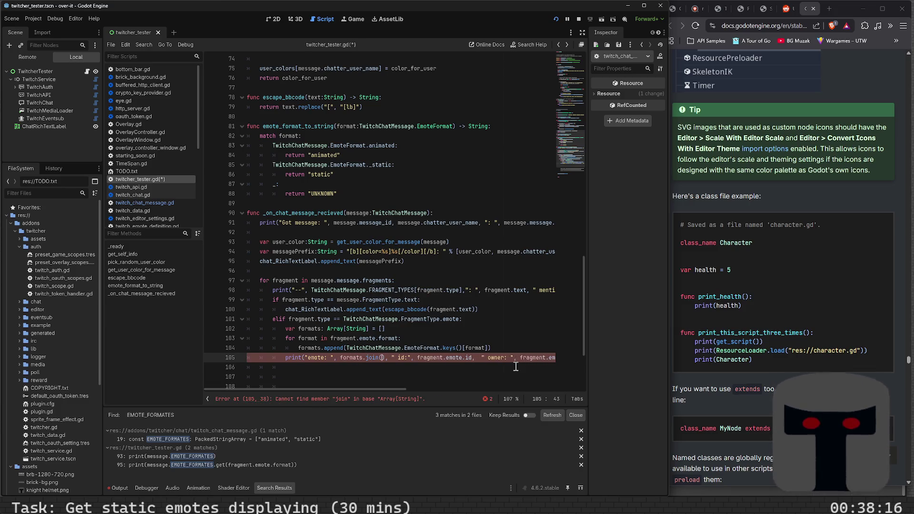
pyautogui.write('",')
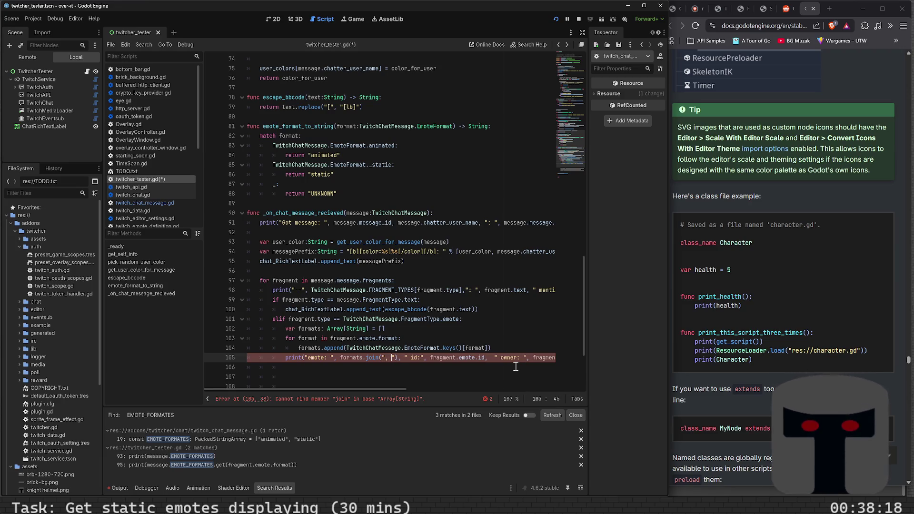
pyautogui.press('Up')
pyautogui.hotkey('shift', 'Up')
pyautogui.hotkey('shift', 'Up')
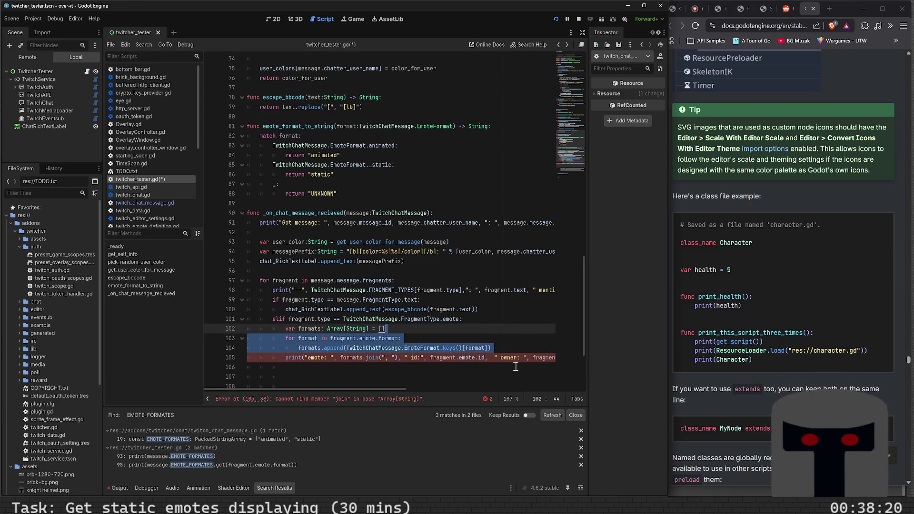
pyautogui.hotkey('shift', 'Home')
# Move the formats declaration and loop into emote_format_to_string, replacing its match block.
pyautogui.hotkey('ctrl', 'x')
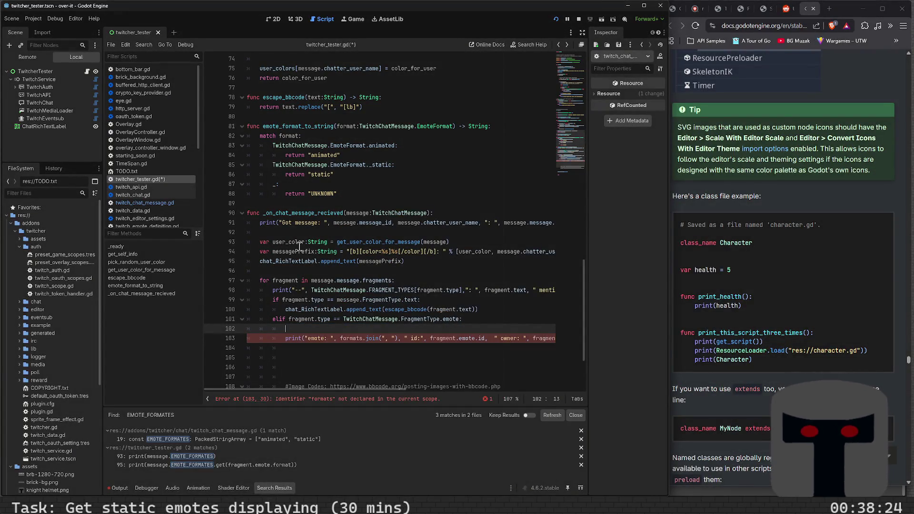
pyautogui.click(339, 193)
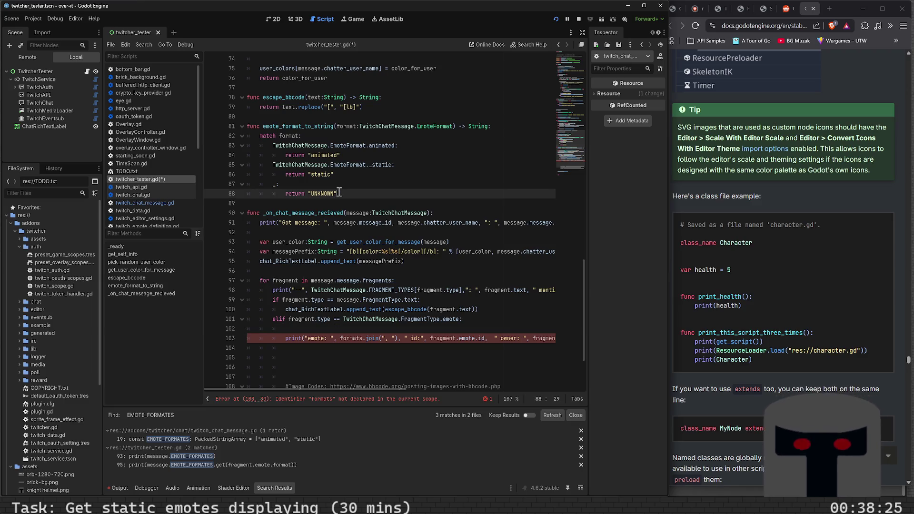
pyautogui.keyDown('shift'); pyautogui.click(259, 136); pyautogui.keyUp('shift')
pyautogui.hotkey('ctrl', 'v')
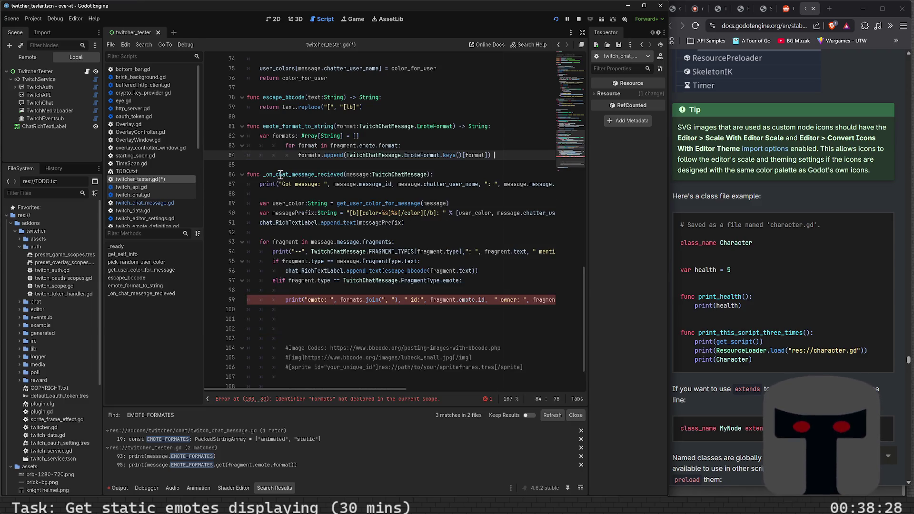
pyautogui.hotkey('ctrl', 's')
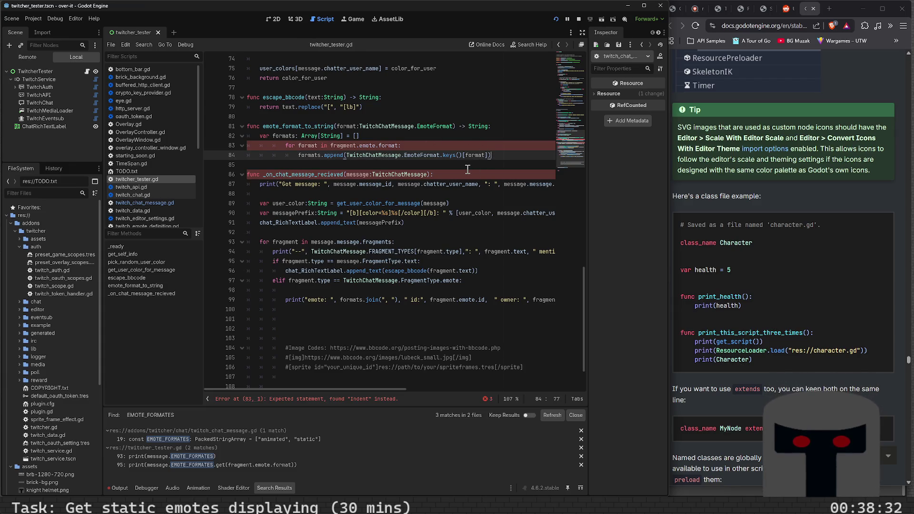
# Fix the loop's indentation, add 'return formats.join(', ')', and save.
pyautogui.press('Return')
pyautogui.write('re')
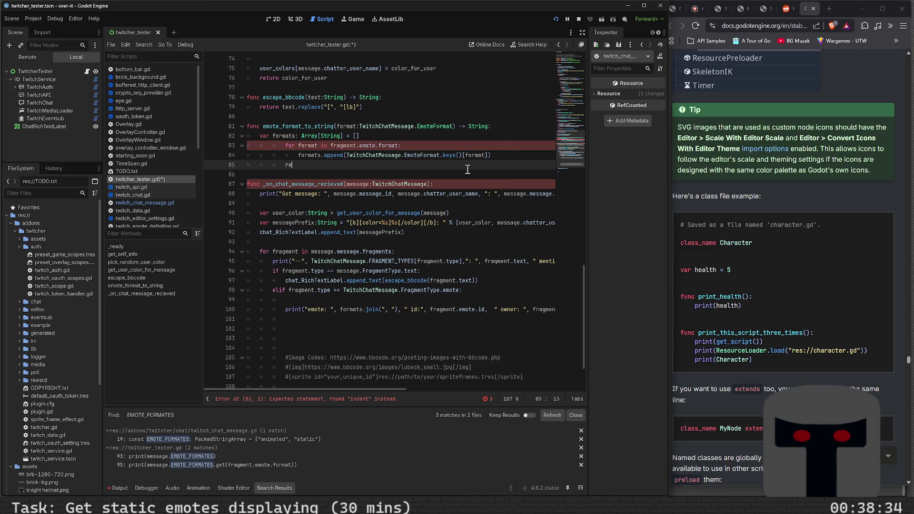
pyautogui.hotkey('shift', 'Up')
pyautogui.hotkey('shift', 'Up')
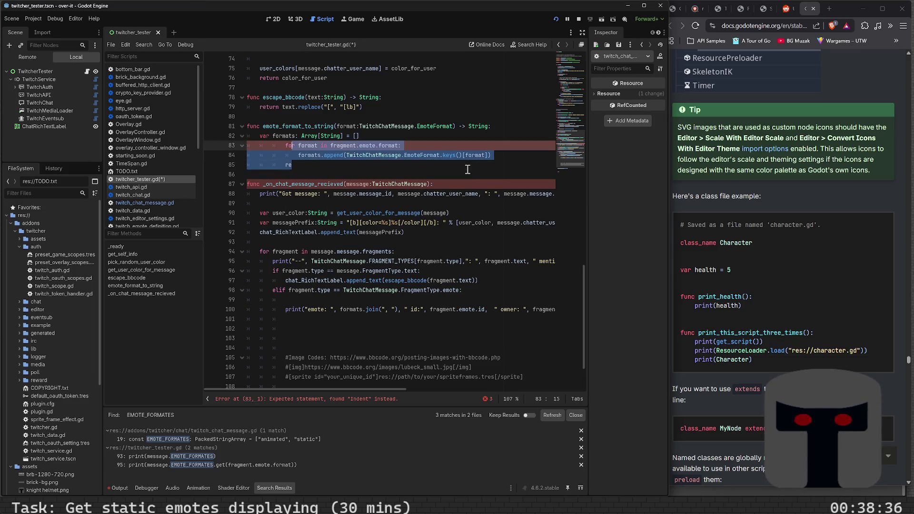
pyautogui.hotkey('shift', 'Tab')
pyautogui.hotkey('shift', 'Tab')
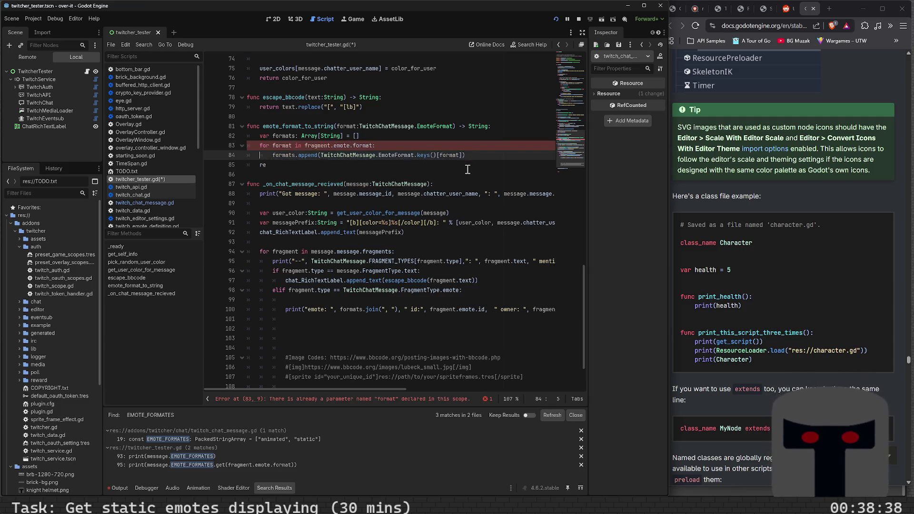
pyautogui.press('Right')
pyautogui.press('BackSpace')
pyautogui.write('t')
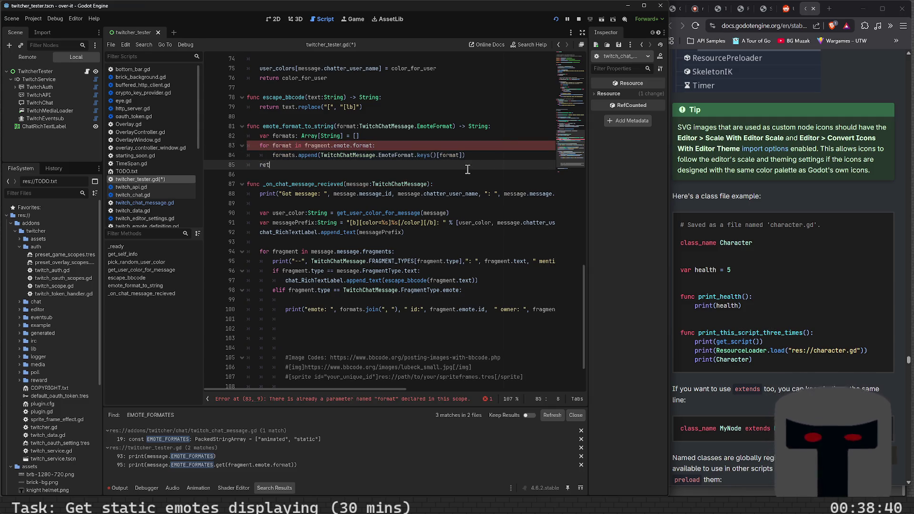
pyautogui.write('urn formats.')
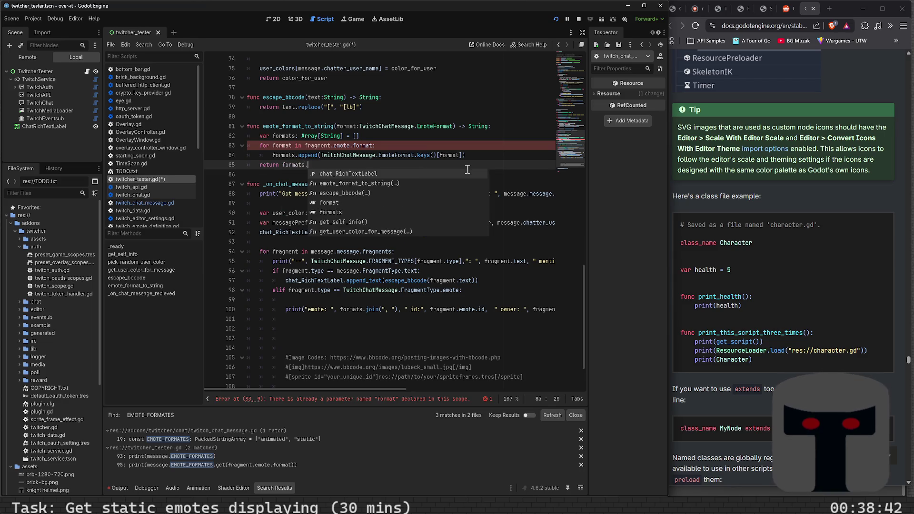
pyautogui.write('join(",')
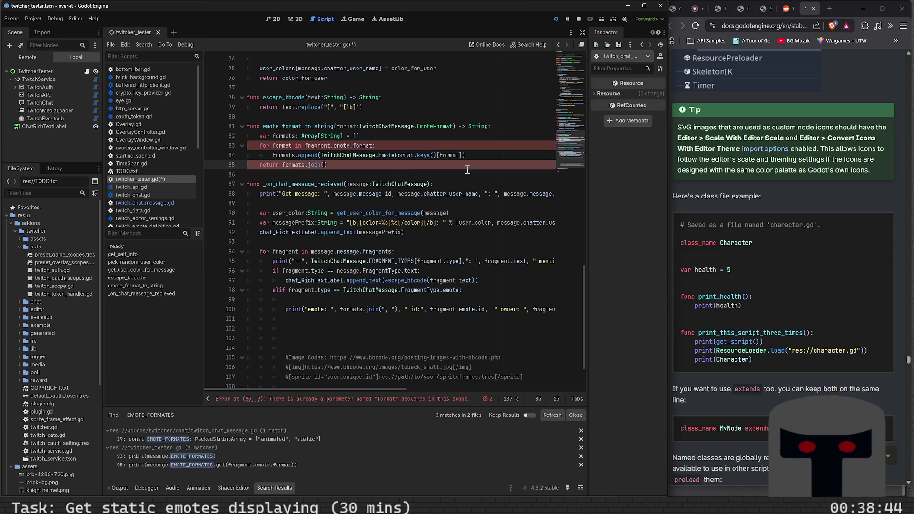
pyautogui.hotkey('ctrl', 's')
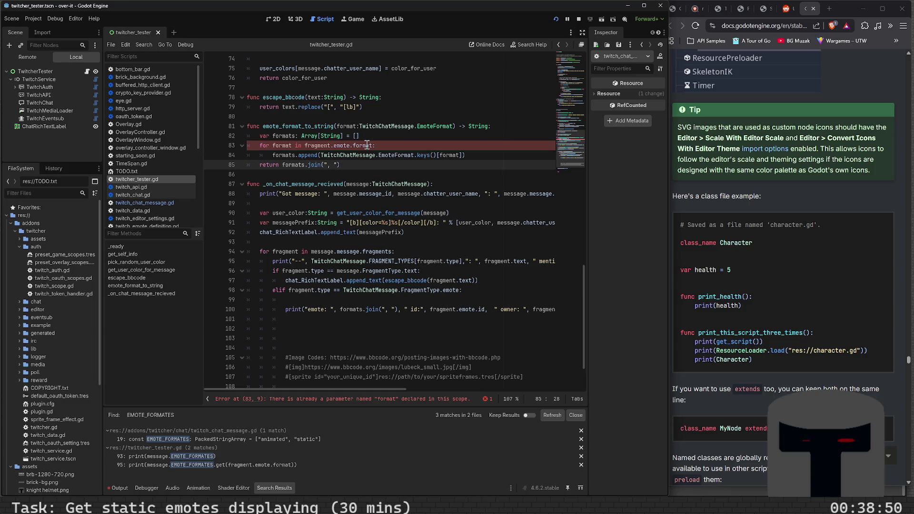
# Cut the formats loop out of emote_format_to_string and paste it above the emote print.
pyautogui.moveTo(362, 166); pyautogui.dragTo(227, 123)
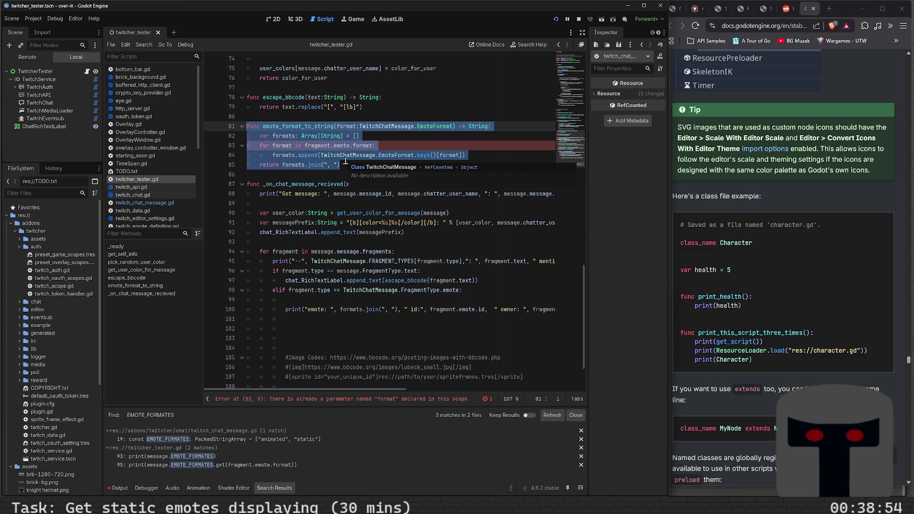
pyautogui.press('Down')
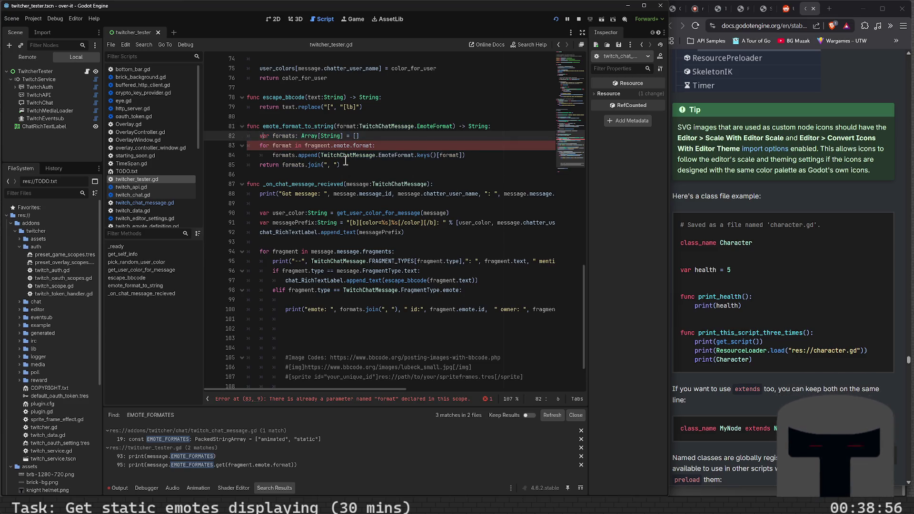
pyautogui.hotkey('shift', 'Down')
pyautogui.hotkey('shift', 'Down')
pyautogui.hotkey('shift', 'Down')
pyautogui.hotkey('shift', 'Up')
pyautogui.hotkey('shift', 'End')
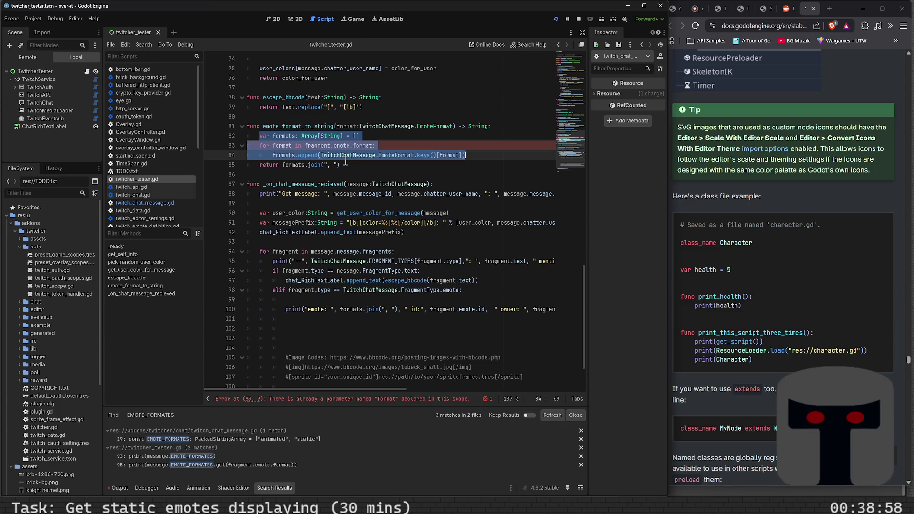
pyautogui.press('BackSpace')
pyautogui.press('Down')
pyautogui.press('Down')
pyautogui.press('Down')
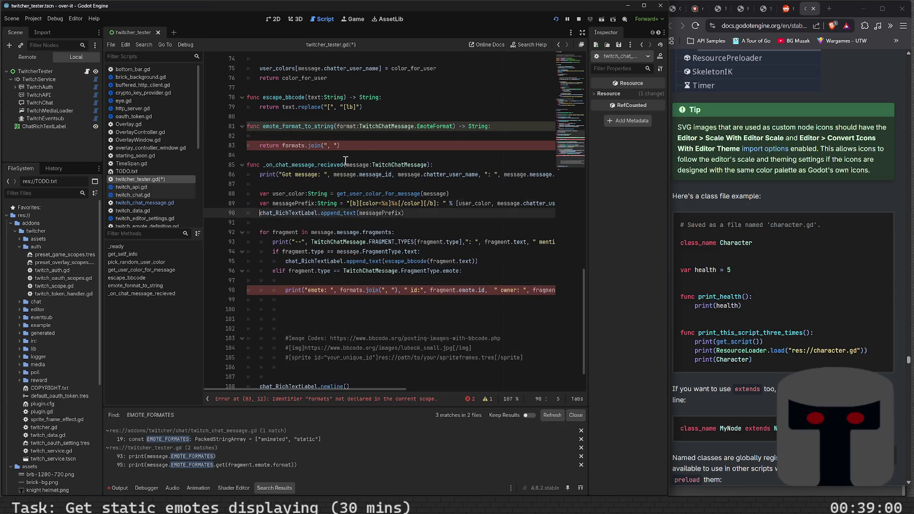
pyautogui.press('Down')
pyautogui.press('Down')
pyautogui.press('Down')
pyautogui.press('Return')
pyautogui.hotkey('ctrl', 'v')
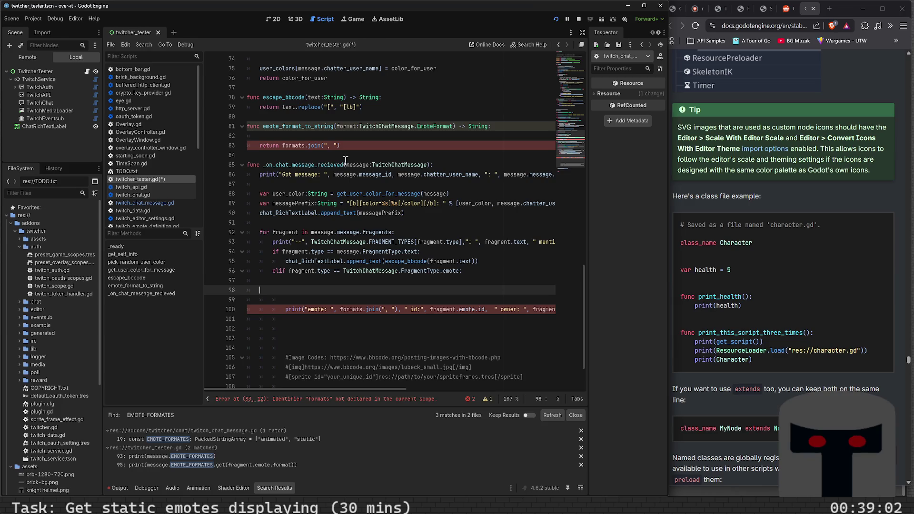
pyautogui.hotkey('ctrl', 's')
# Indent the pasted loop under the emote branch, delete emote_format_to_string, and save.
pyautogui.hotkey('shift', 'Up')
pyautogui.hotkey('shift', 'Up')
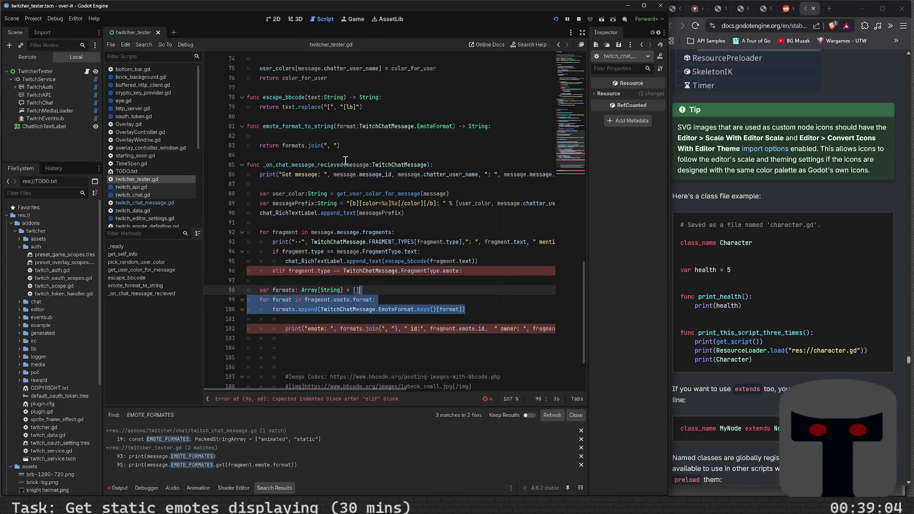
pyautogui.hotkey('shift', 'Home')
pyautogui.hotkey('ctrl', 'c')
pyautogui.press('Tab')
pyautogui.press('Tab')
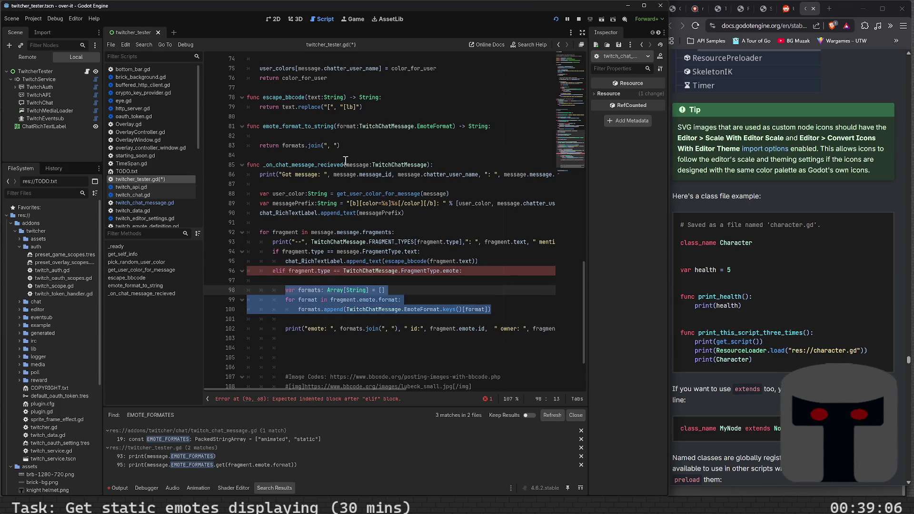
pyautogui.press('Up')
pyautogui.press('Up')
pyautogui.press('Up')
pyautogui.press('Up')
pyautogui.press('Up')
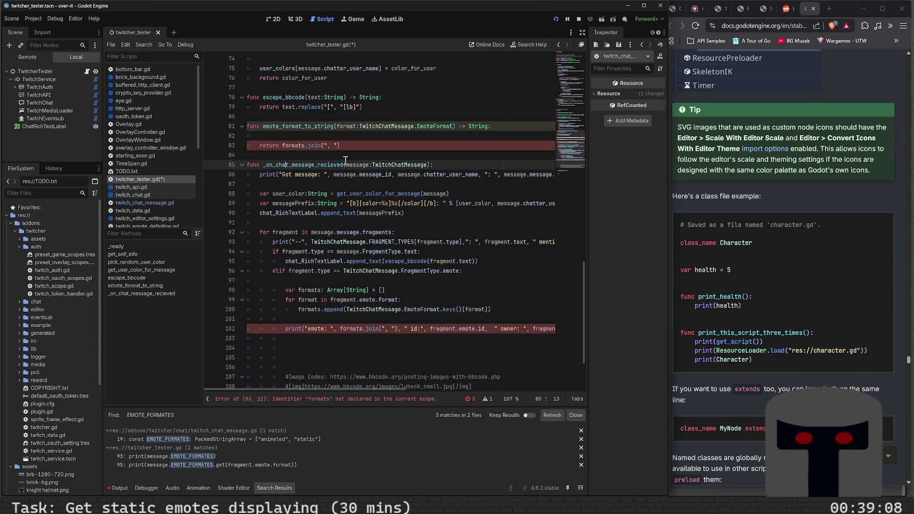
pyautogui.hotkey('shift', 'Up')
pyautogui.hotkey('shift', 'Up')
pyautogui.hotkey('shift', 'Up')
pyautogui.press('BackSpace')
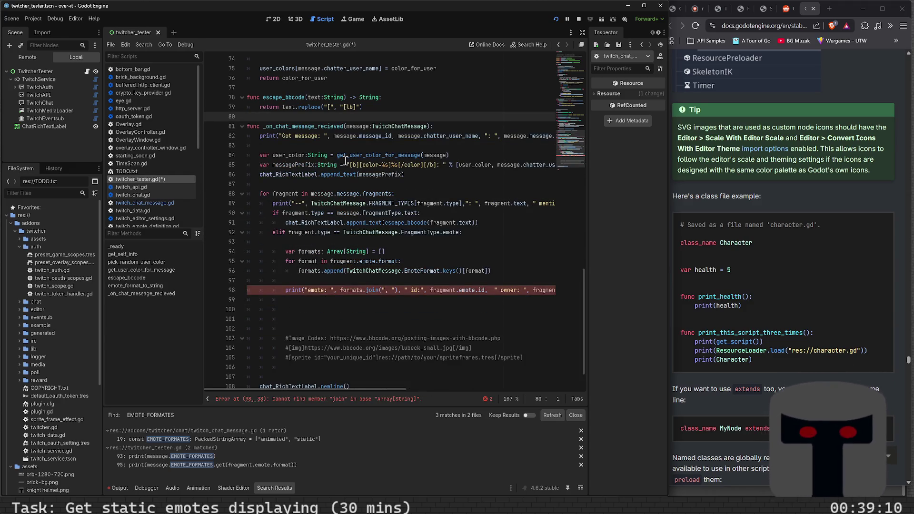
pyautogui.hotkey('ctrl', 's')
# Replace formats.join(", ") in the emote print with a partly typed String.join reference.
pyautogui.click(373, 242)
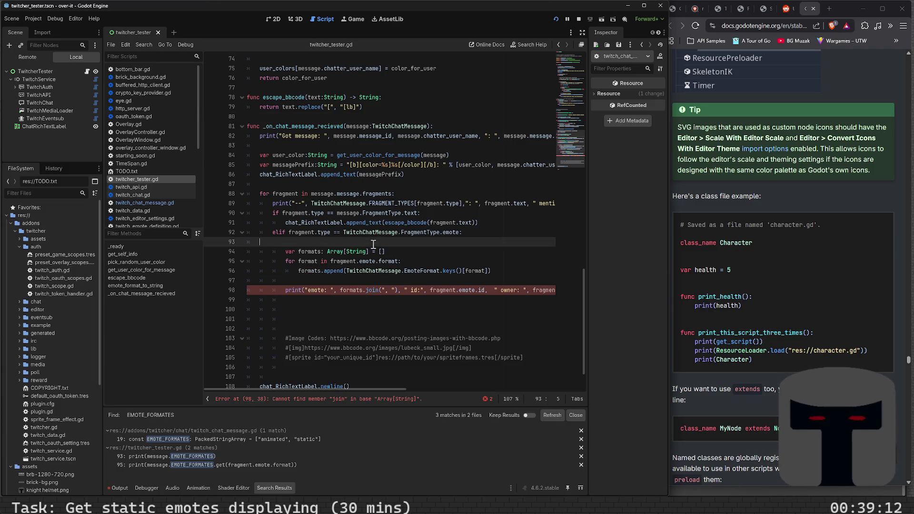
pyautogui.click(364, 290)
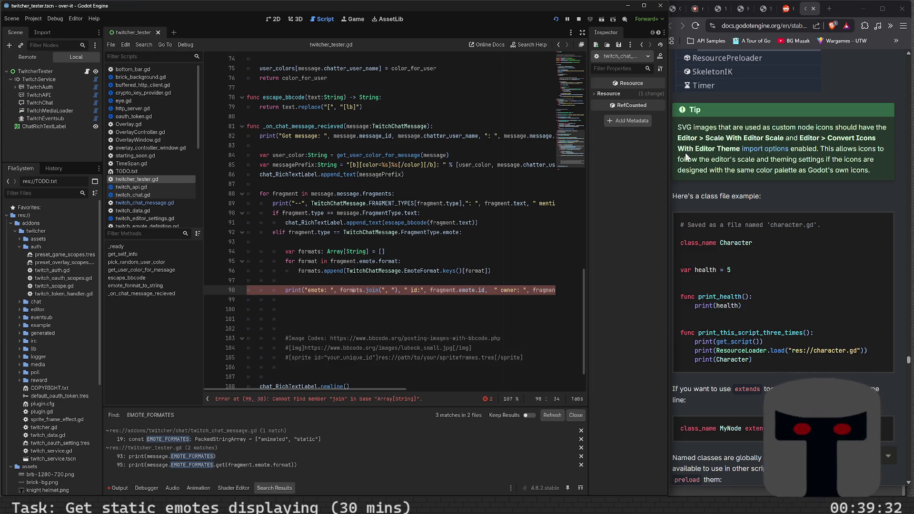
pyautogui.click(342, 289)
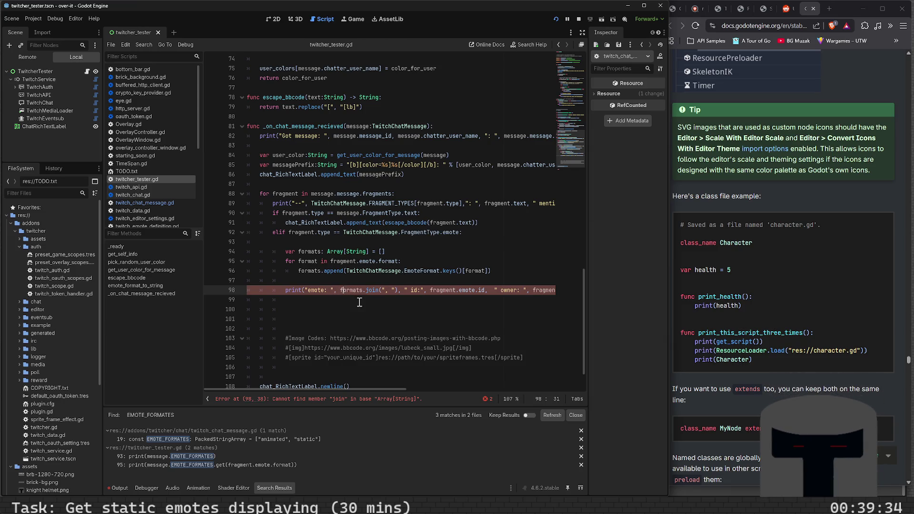
pyautogui.press('Left')
pyautogui.hotkey('shift', 'Right')
pyautogui.hotkey('shift', 'Right')
pyautogui.hotkey('shift', 'Right')
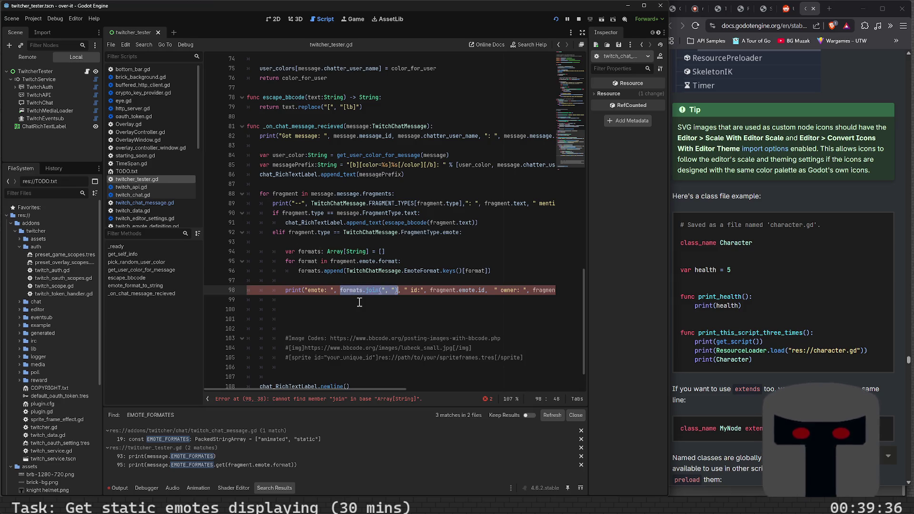
pyautogui.press('Delete')
pyautogui.write('String.joi')
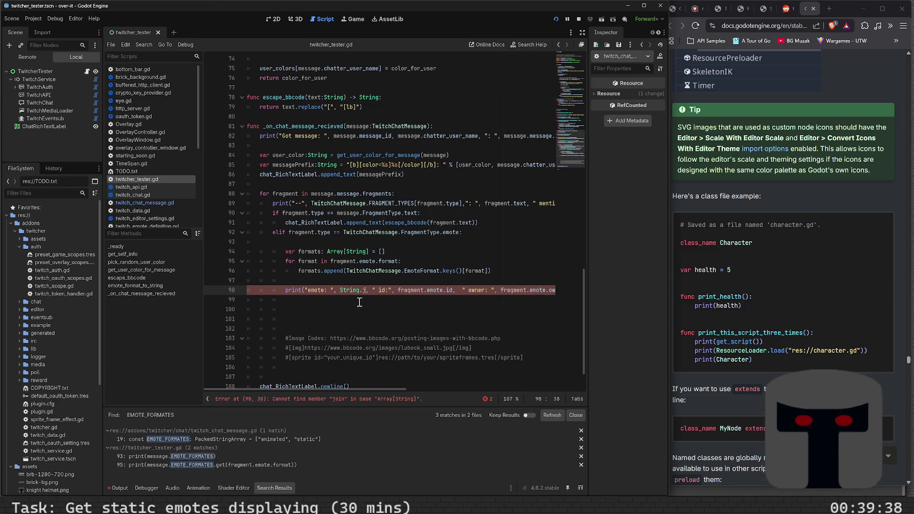
pyautogui.press('BackSpace')
pyautogui.press('BackSpace')
pyautogui.press('BackSpace')
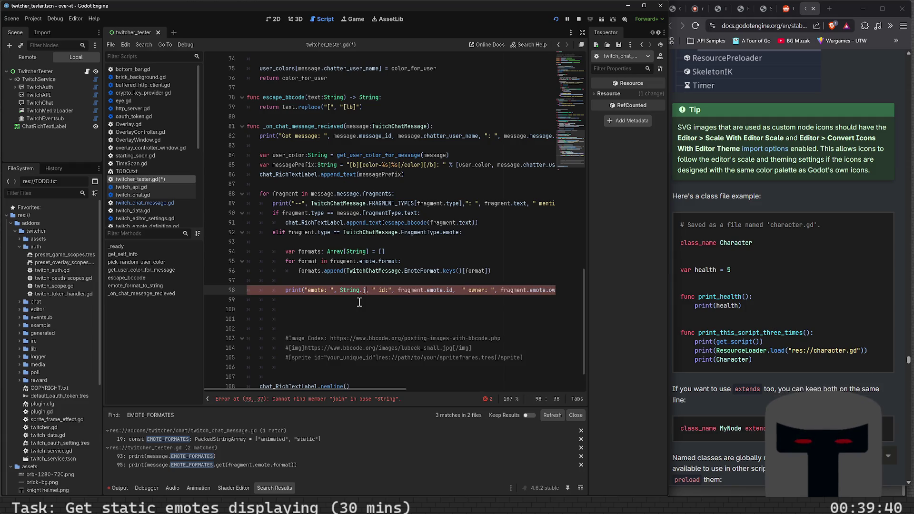
# Search Brave for 'godot join array string' and scroll through the results.
pyautogui.click(569, 119)
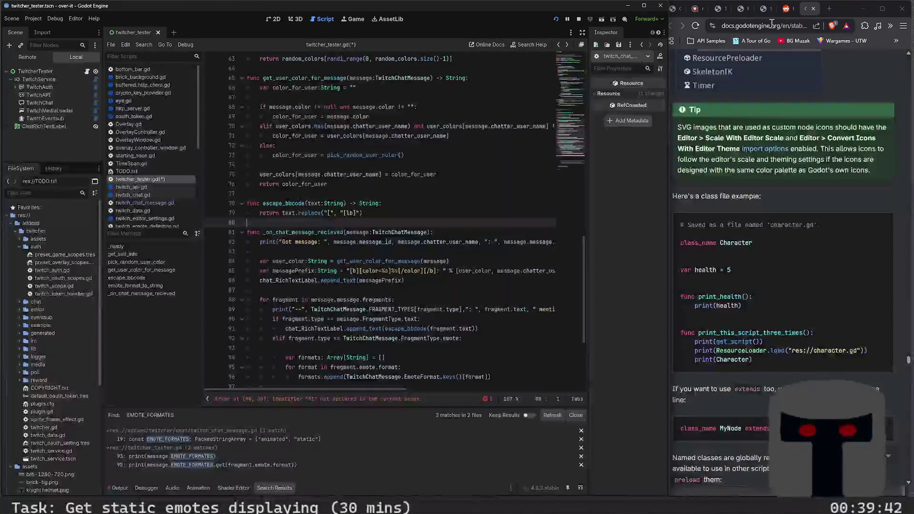
pyautogui.click(767, 26)
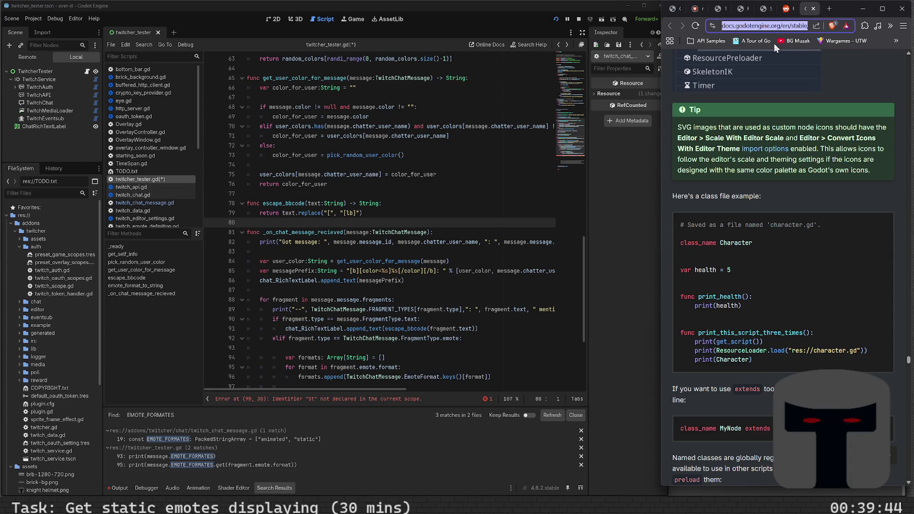
pyautogui.write('godot')
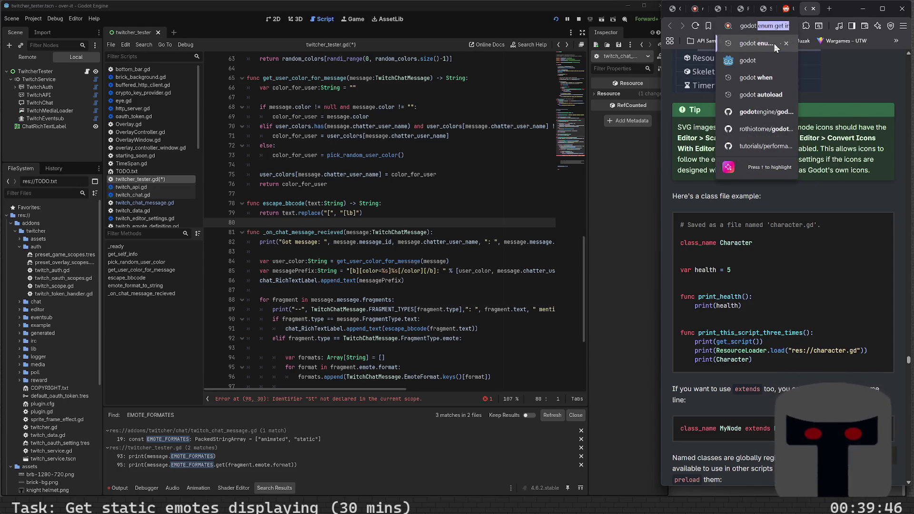
pyautogui.write(' join ar')
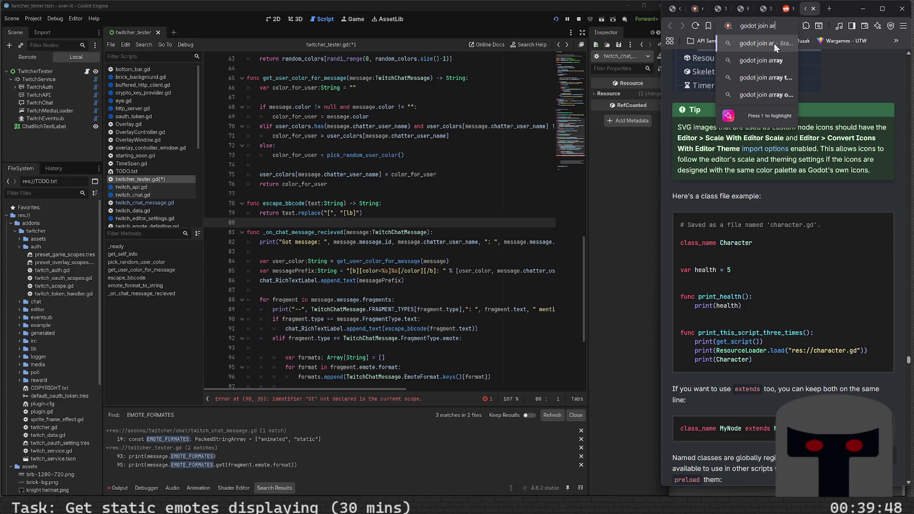
pyautogui.write('ray string')
pyautogui.press('Return')
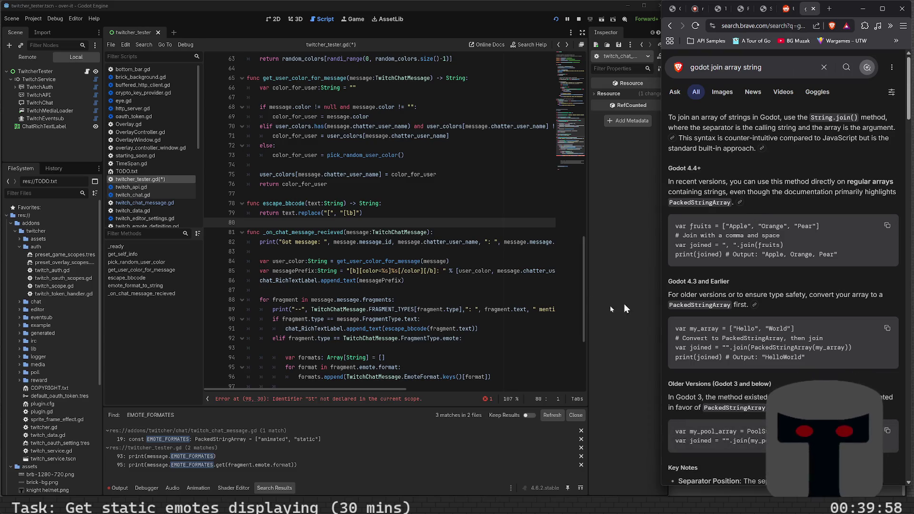
pyautogui.scroll(-2, 335, 290)
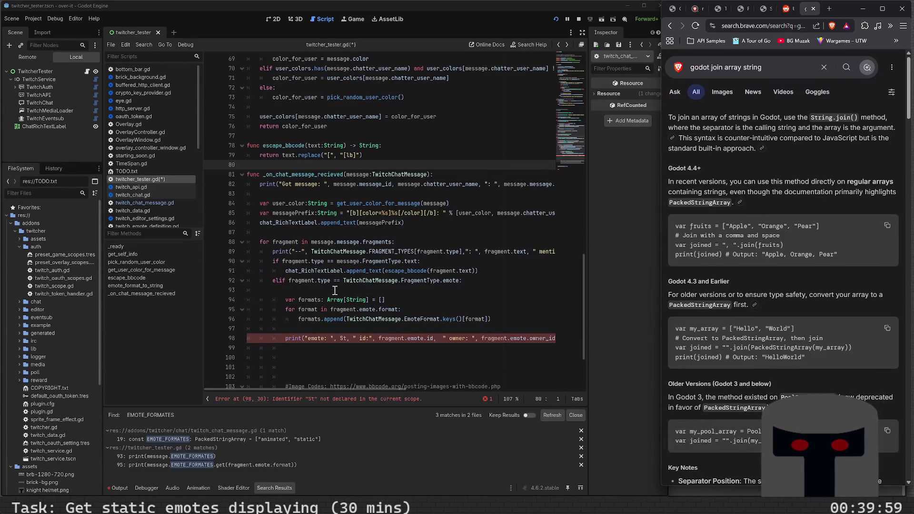
# Make the emote print use ", ".join(formats), remove the blank line above it, and save.
pyautogui.click(342, 341)
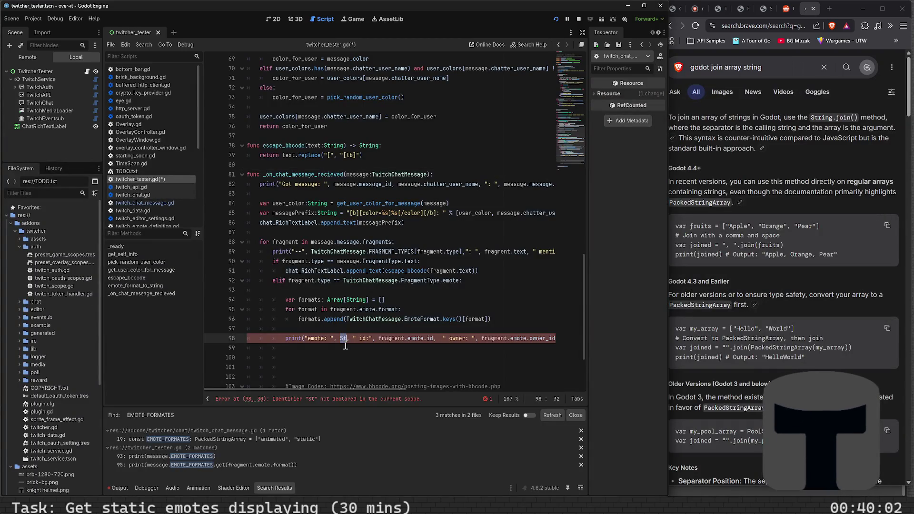
pyautogui.write('", "')
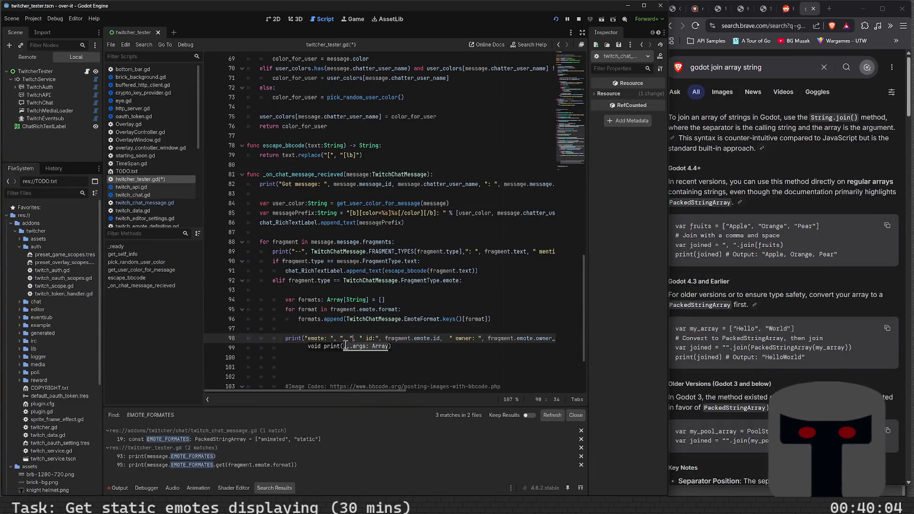
pyautogui.write('.join(fo')
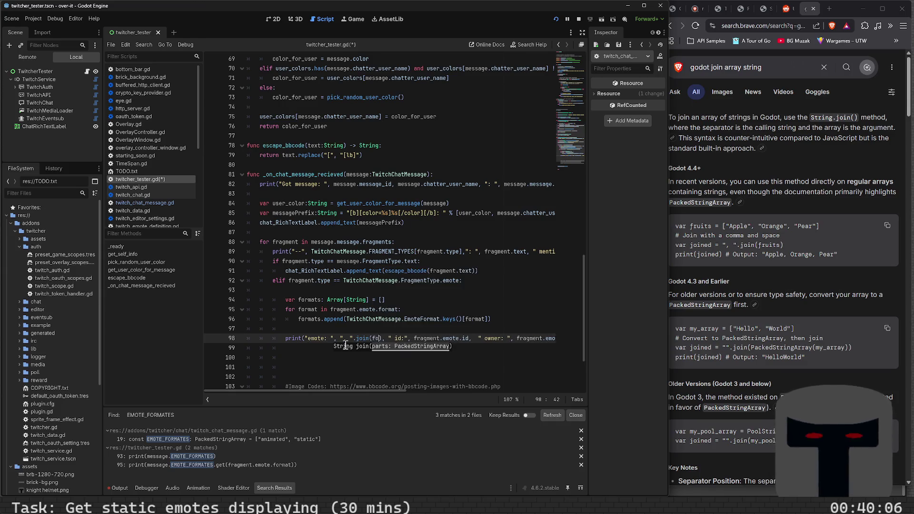
pyautogui.write('rmats)')
pyautogui.press('Up')
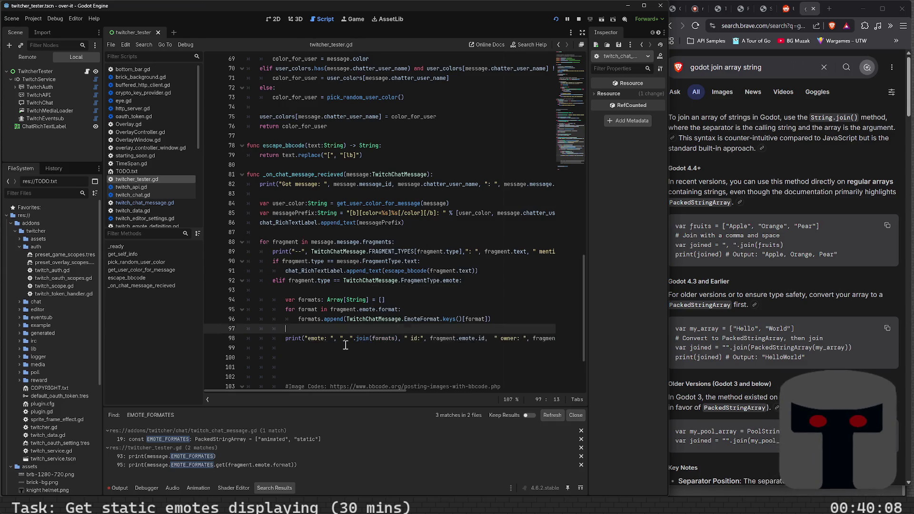
pyautogui.press('BackSpace')
pyautogui.press('BackSpace')
pyautogui.press('BackSpace')
pyautogui.press('Up')
pyautogui.hotkey('ctrl', 's')
# Undo an accidental paste, tidy blank lines around the formats block, and run the project.
pyautogui.press('Up')
pyautogui.press('Up')
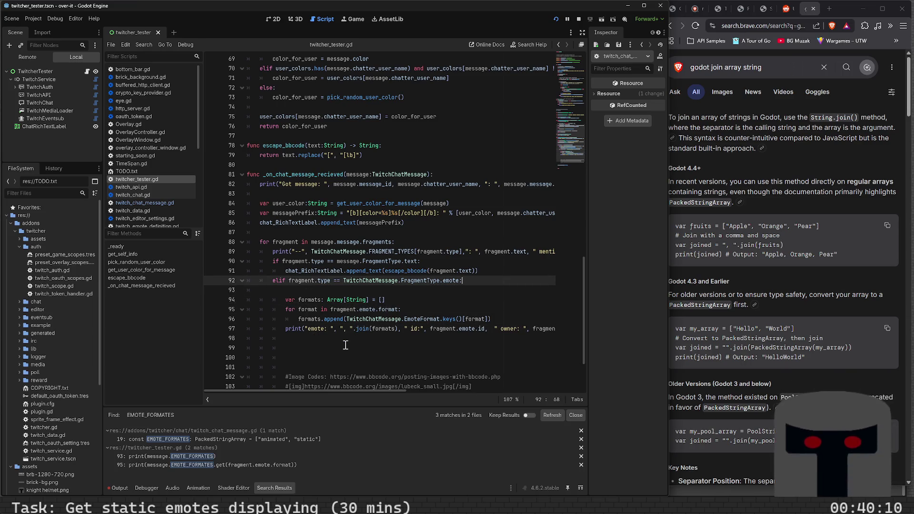
pyautogui.hotkey('ctrl', 'v')
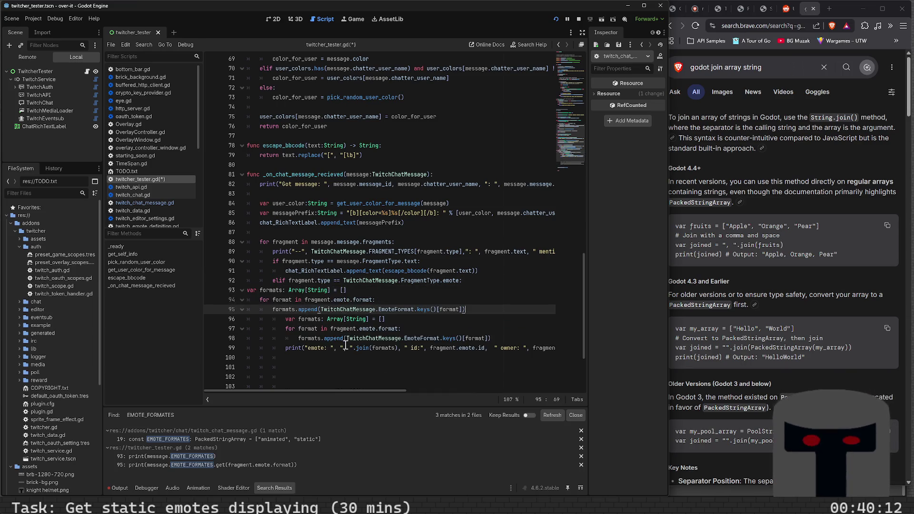
pyautogui.press('Up')
pyautogui.press('Up')
pyautogui.hotkey('ctrl', 'z')
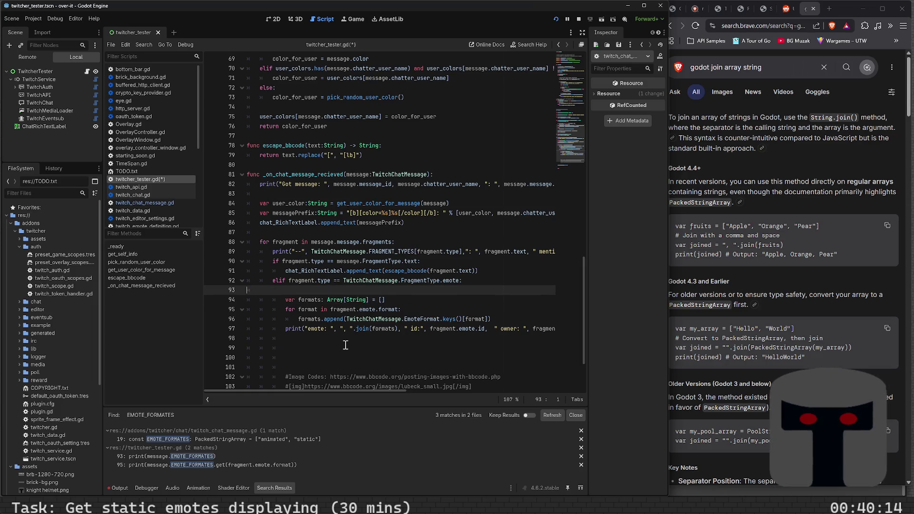
pyautogui.press('Delete')
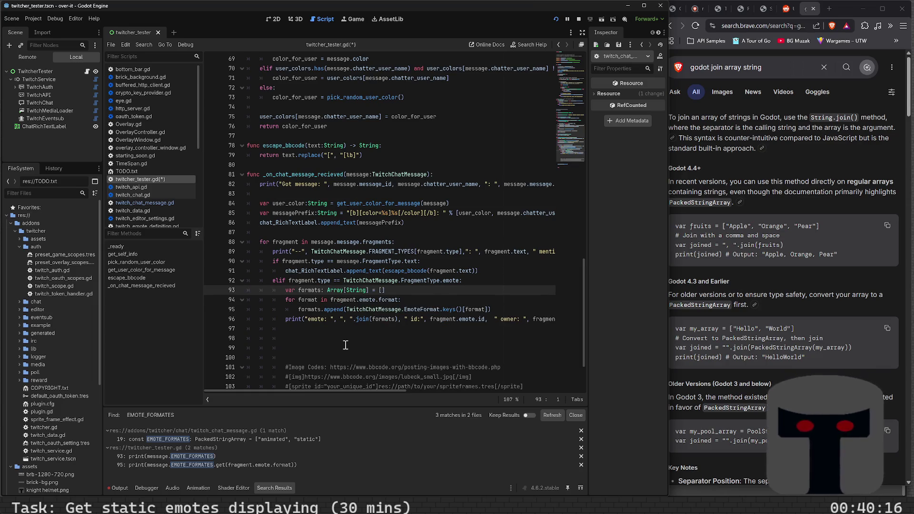
pyautogui.press('Down')
pyautogui.press('Down')
pyautogui.press('Down')
pyautogui.press('Up')
pyautogui.press('Return')
pyautogui.press('Up')
pyautogui.press('Up')
pyautogui.press('Up')
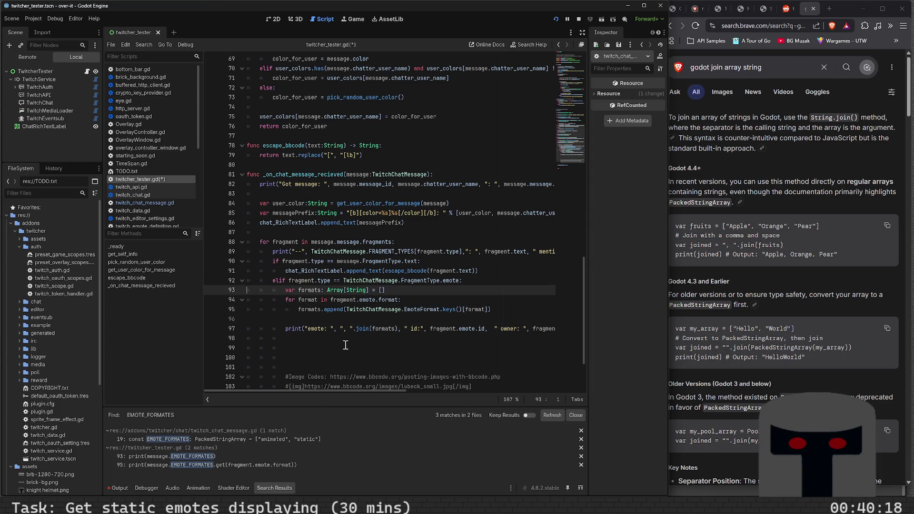
pyautogui.press('Return')
pyautogui.press('F5')
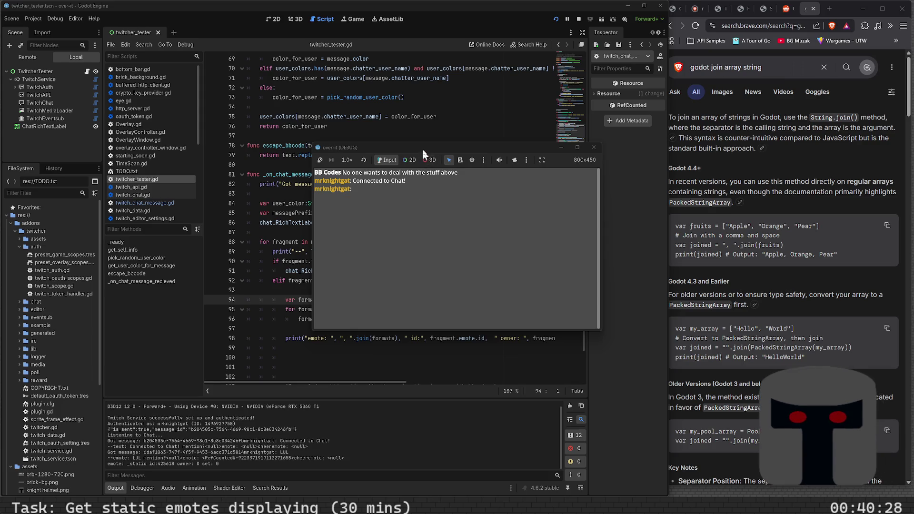
# Move the running game window aside and return to the script below the formats loop.
pyautogui.moveTo(423, 148); pyautogui.dragTo(722, 237)
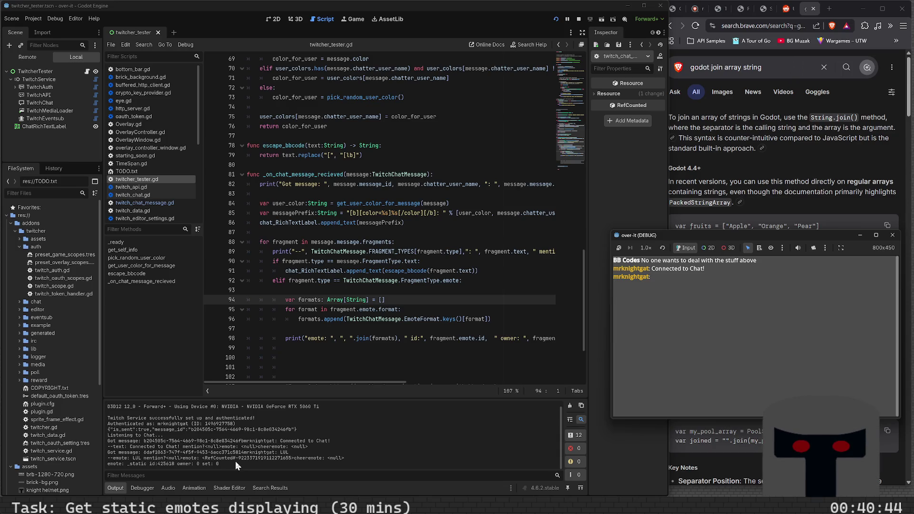
pyautogui.click(331, 328)
# Insert a print(formats) line directly above the emote print, removing the extra blank line.
pyautogui.press('Return')
pyautogui.press('Return')
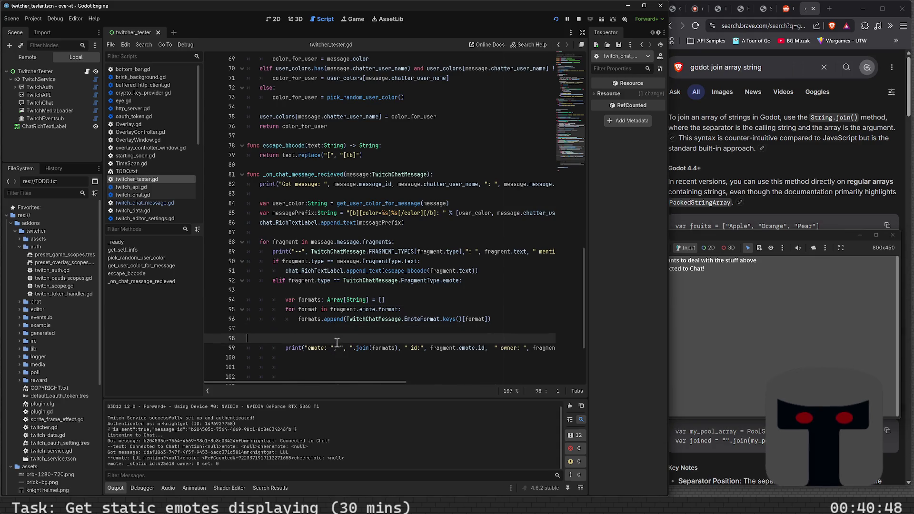
pyautogui.press('Up')
pyautogui.press('Tab')
pyautogui.press('Tab')
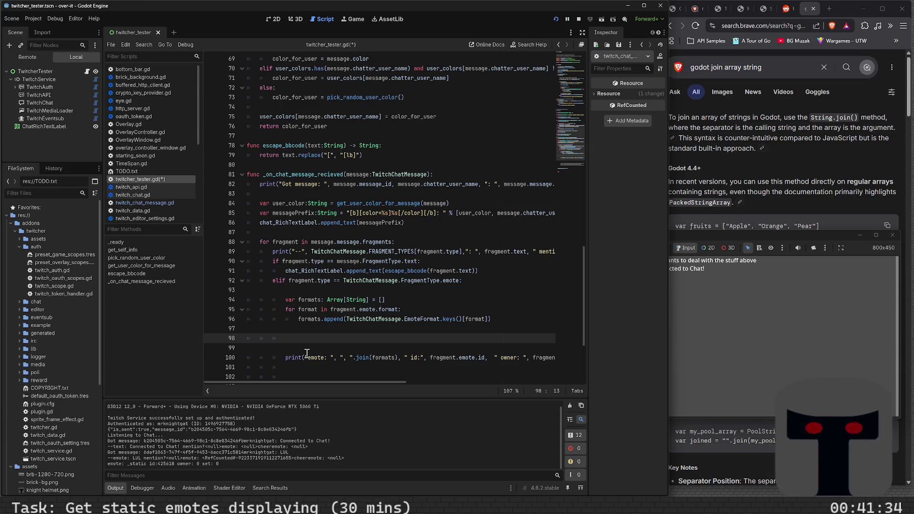
pyautogui.write('print(for')
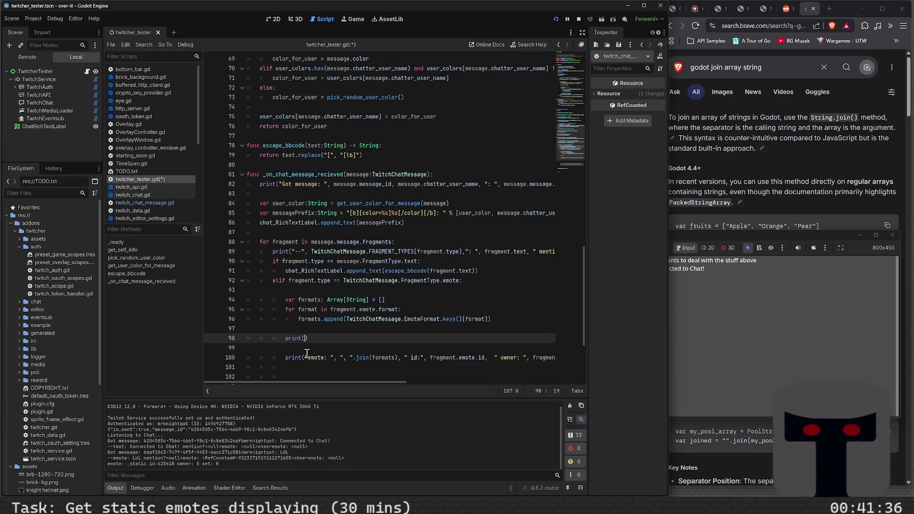
pyautogui.write('mats')
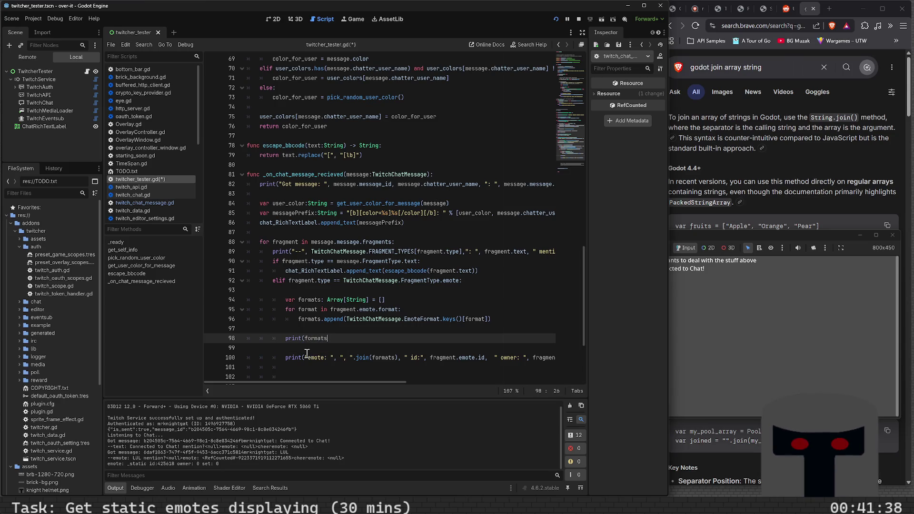
pyautogui.hotkey('ctrl', 'BackSpace')
pyautogui.press('BackSpace')
pyautogui.press('BackSpace')
pyautogui.press('BackSpace')
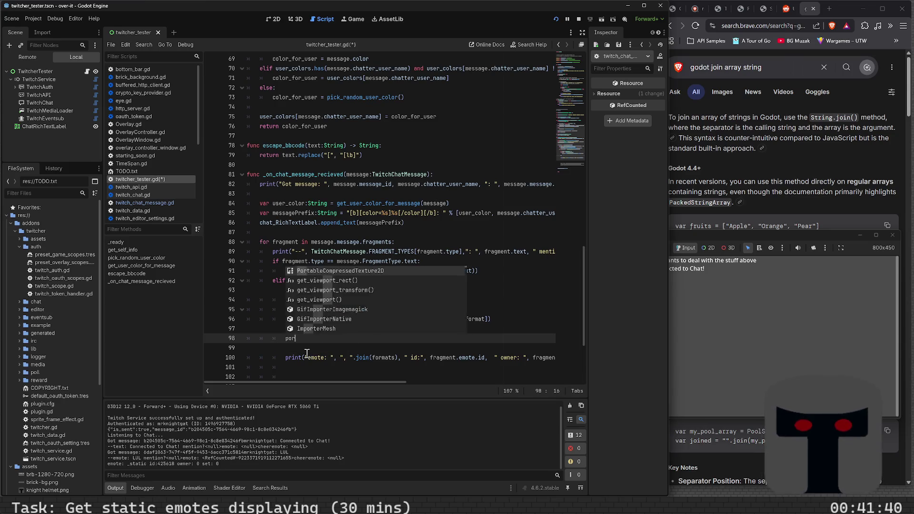
pyautogui.write('print(formats')
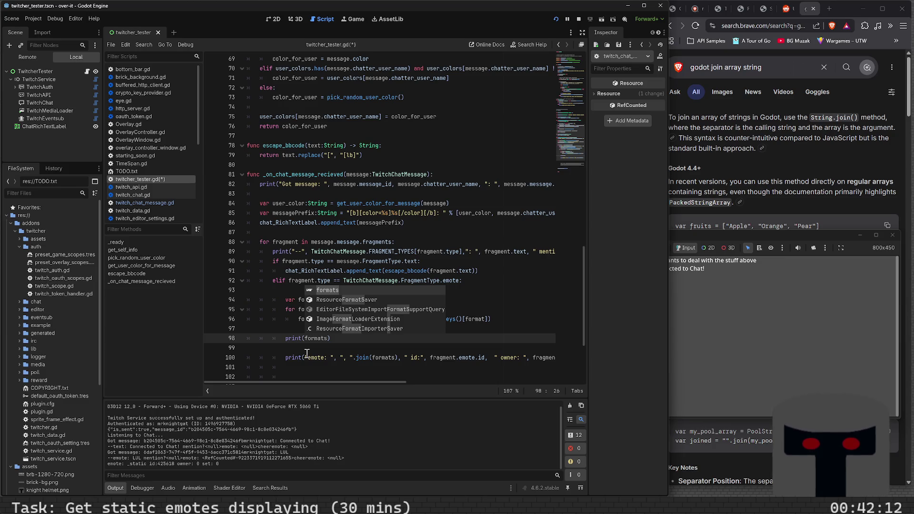
pyautogui.click(329, 359)
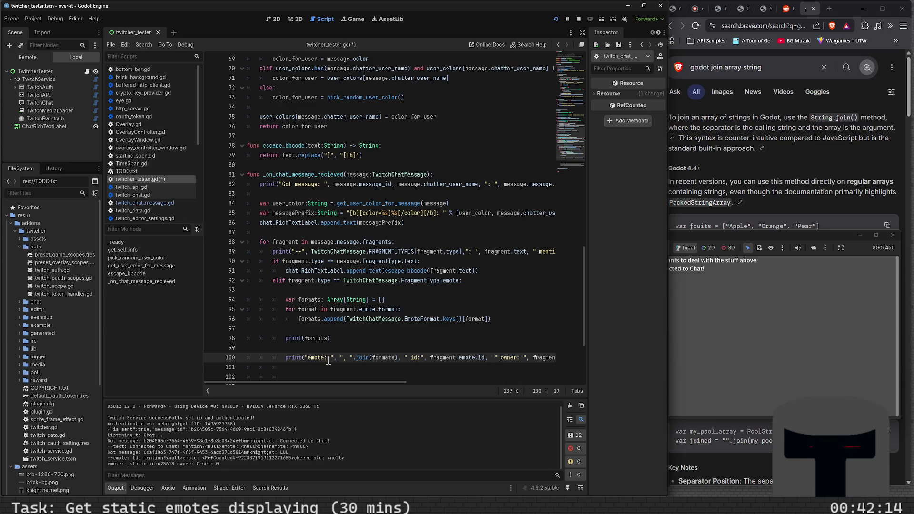
pyautogui.press('Up')
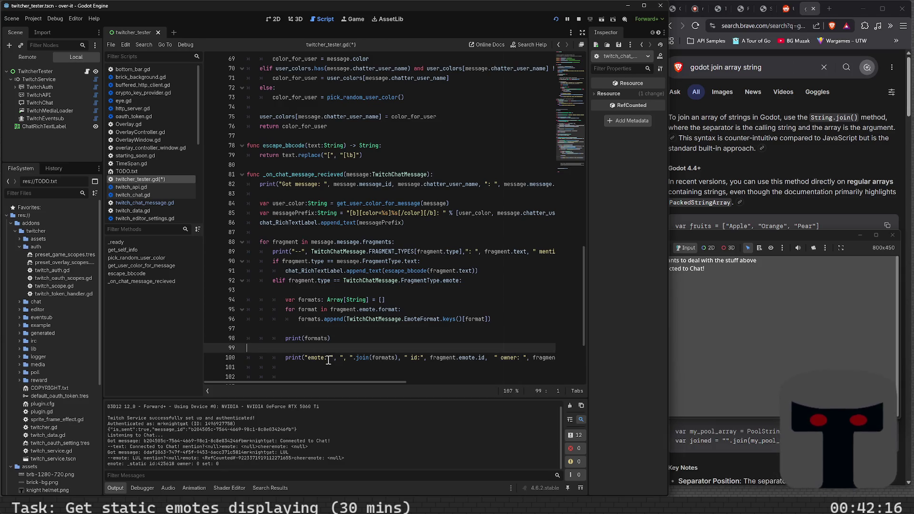
pyautogui.press('BackSpace')
pyautogui.press('BackSpace')
pyautogui.write(')')
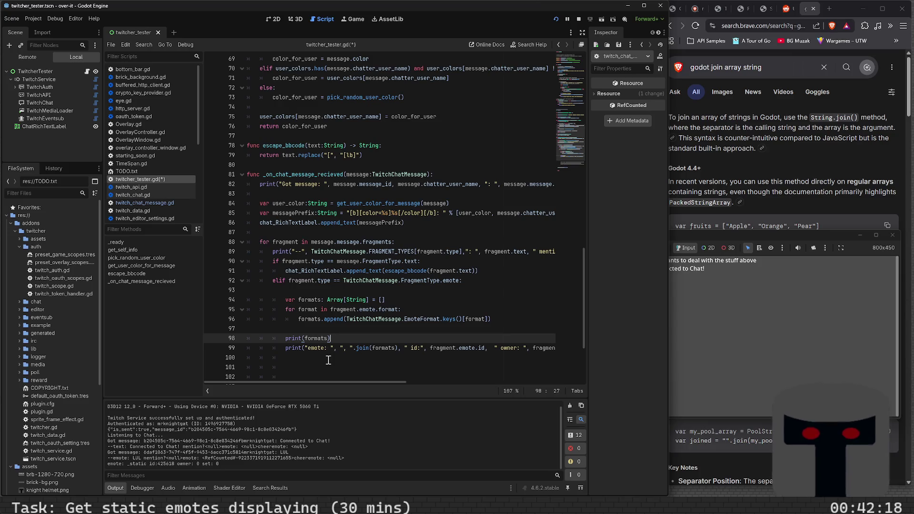
pyautogui.press('Up')
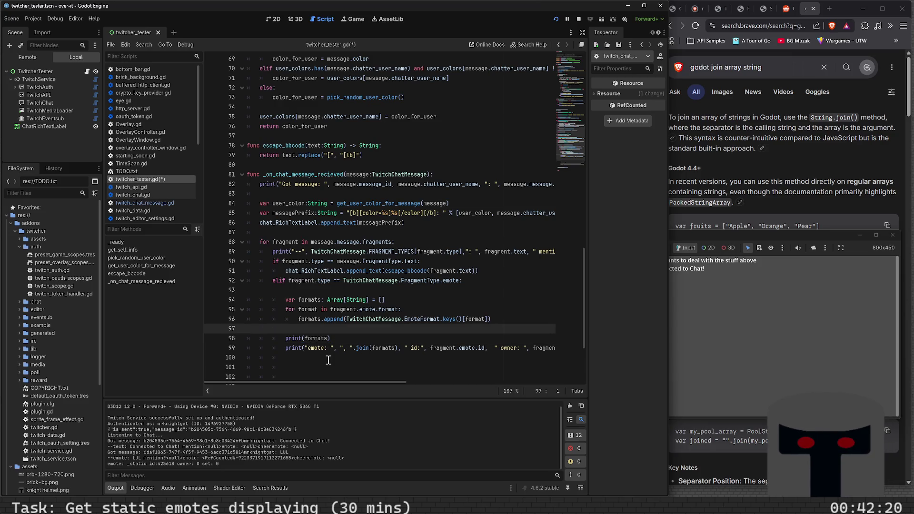
# On the empty line below the prints, try if and emote references, then enter TwitchMediaLoader.
pyautogui.press('Down')
pyautogui.press('Down')
pyautogui.press('Down')
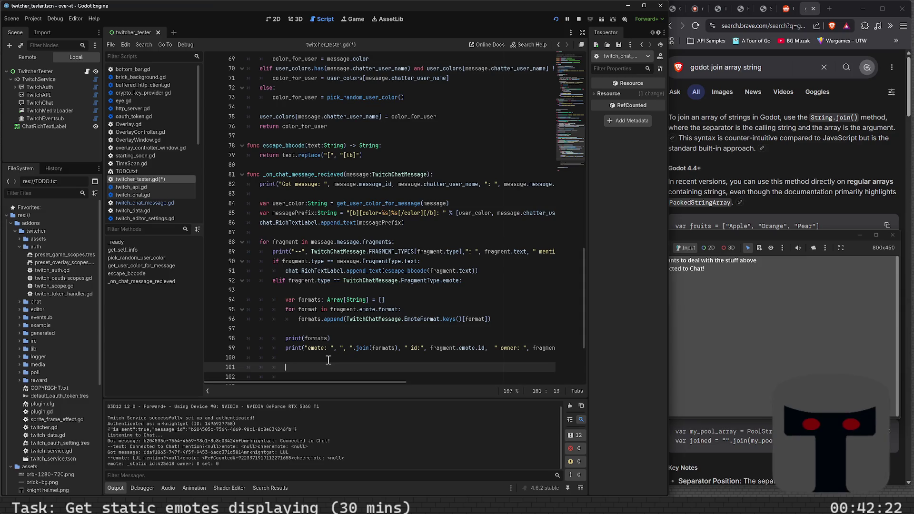
pyautogui.press('Up')
pyautogui.press('Down')
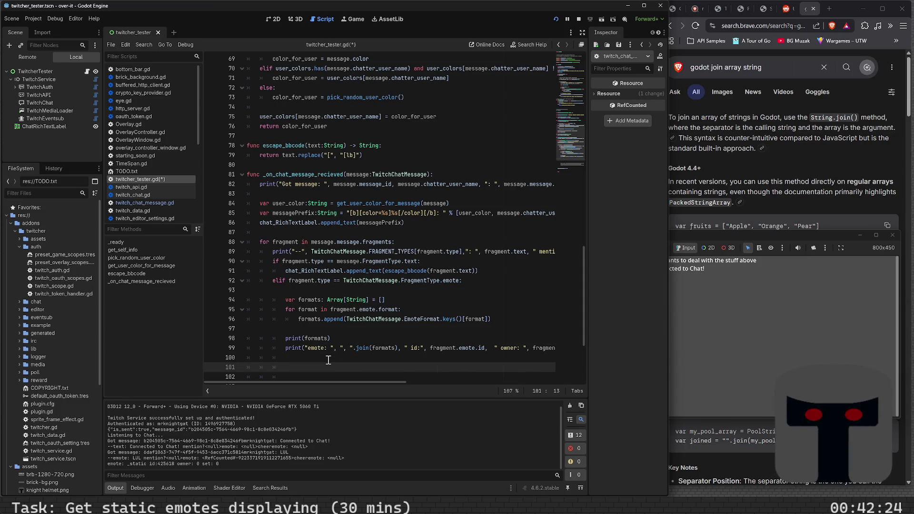
pyautogui.write('if')
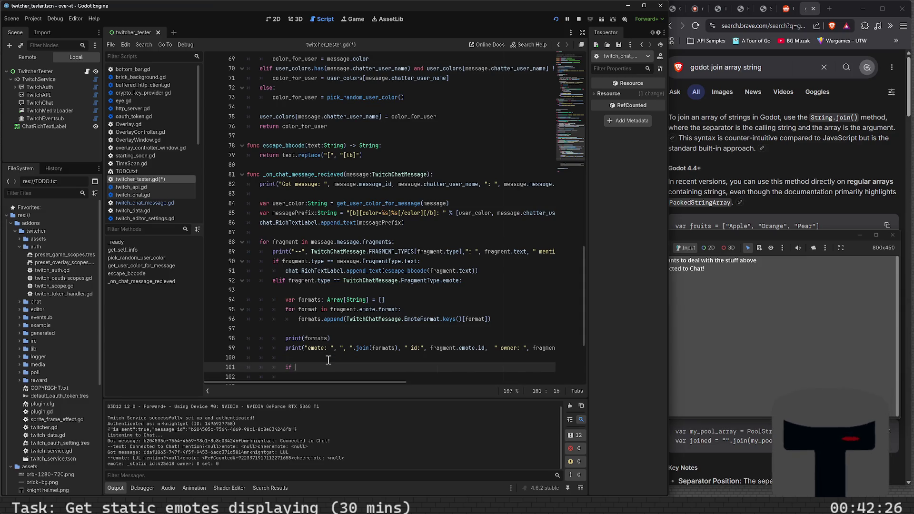
pyautogui.hotkey('ctrl', 'space')
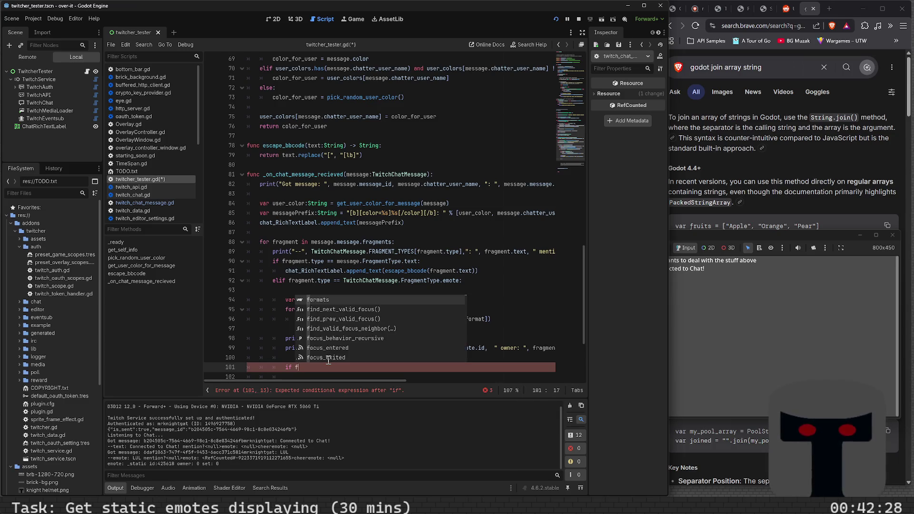
pyautogui.press('BackSpace')
pyautogui.press('BackSpace')
pyautogui.press('BackSpace')
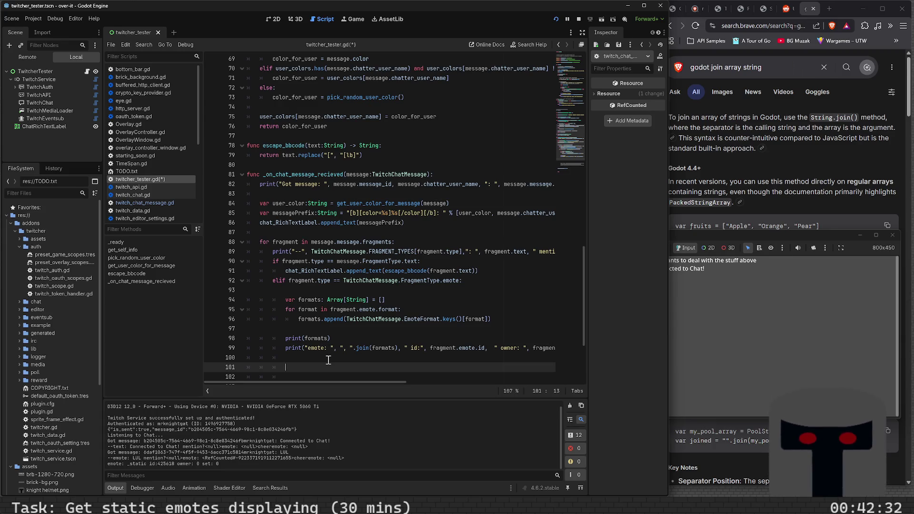
pyautogui.write('if')
pyautogui.press('BackSpace')
pyautogui.press('BackSpace')
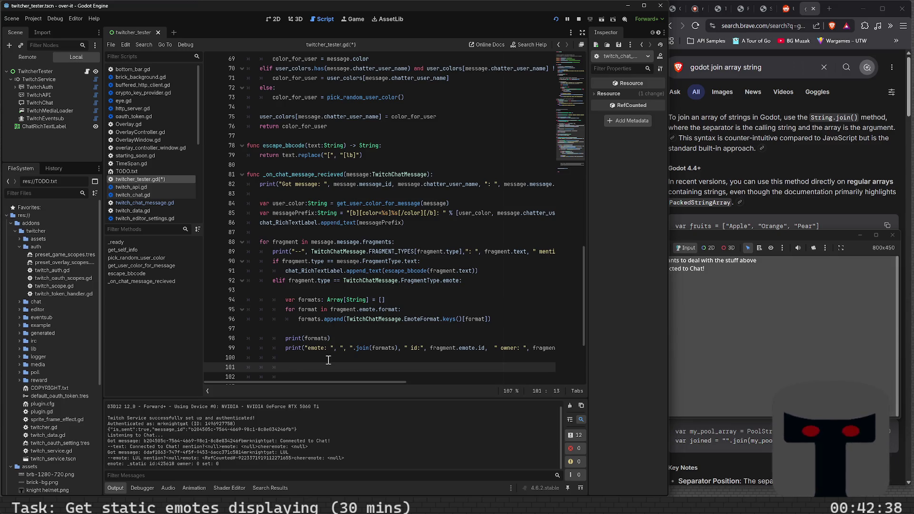
pyautogui.write('emote.')
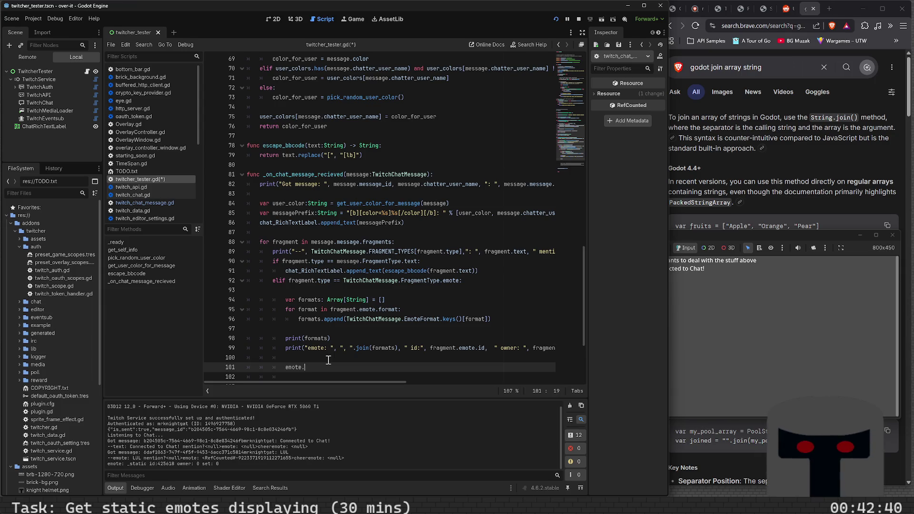
pyautogui.press('BackSpace')
pyautogui.press('BackSpace')
pyautogui.press('BackSpace')
pyautogui.write('Tw')
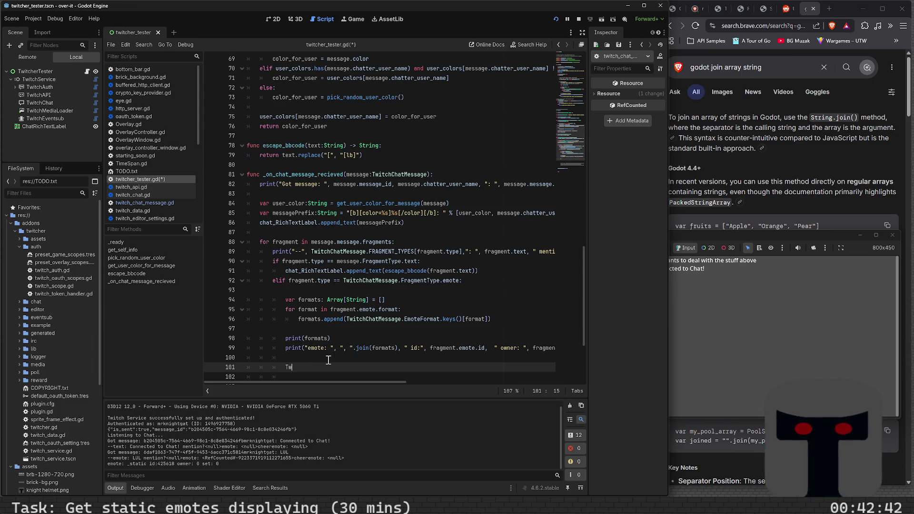
pyautogui.write('i')
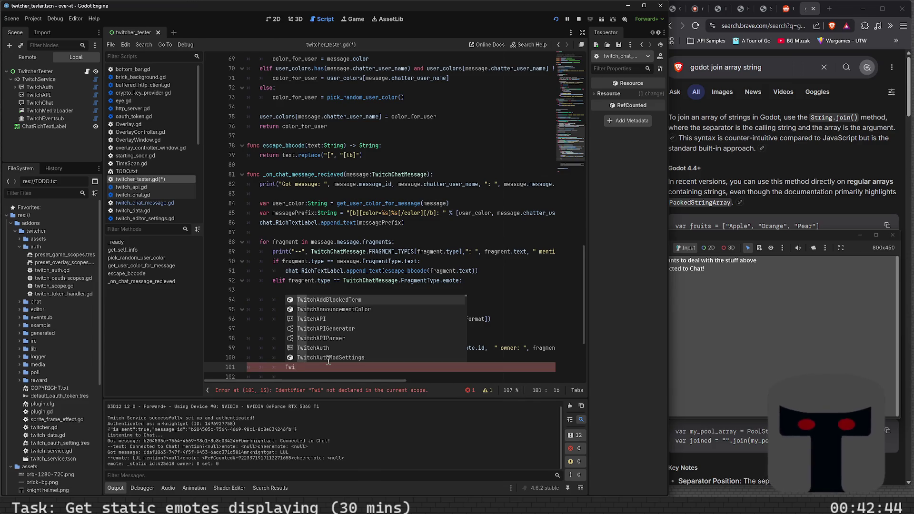
pyautogui.write('tchMedi')
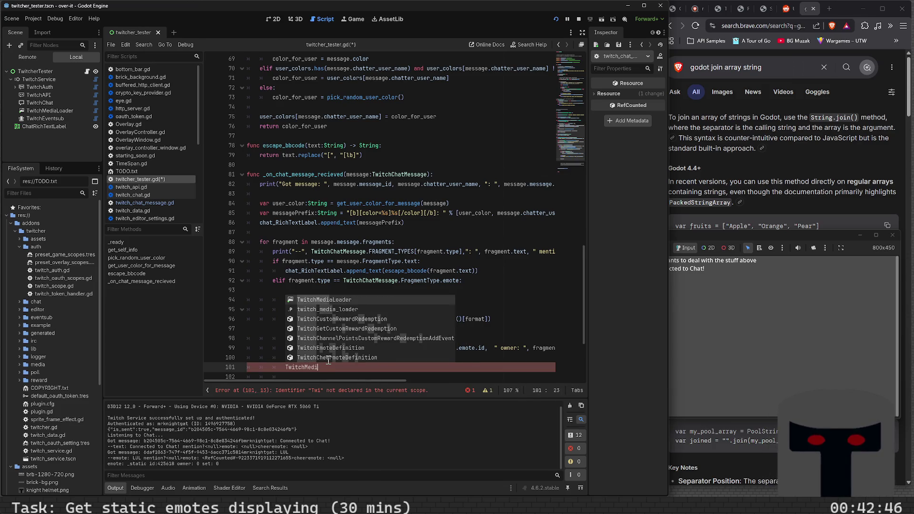
pyautogui.press('Return')
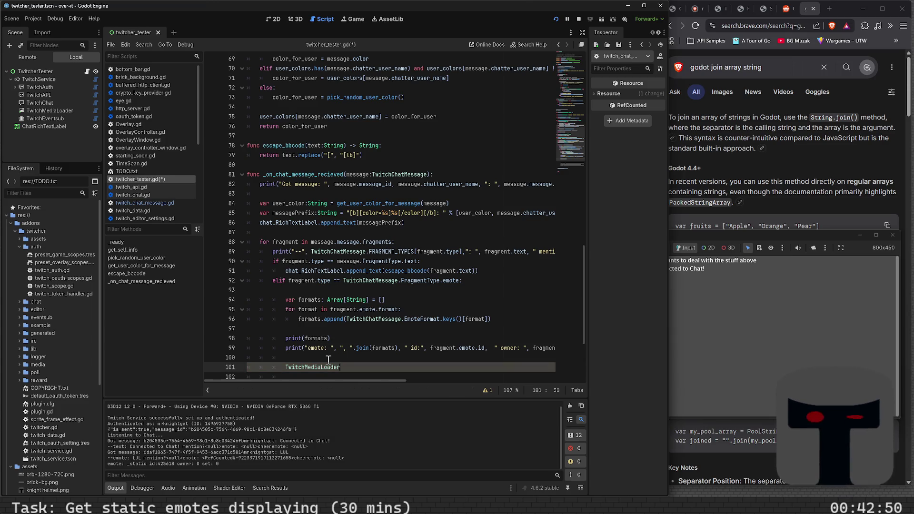
# Retype it as twitch_media_loader and complete the get_emotes() call from the member suggestions.
pyautogui.hotkey('ctrl', 'shift', 'Left')
pyautogui.write('twitch_m')
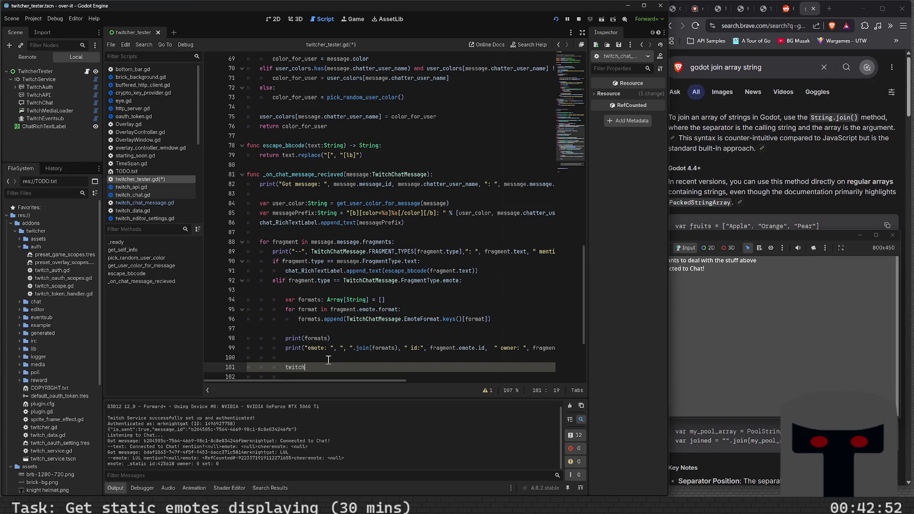
pyautogui.press('Return')
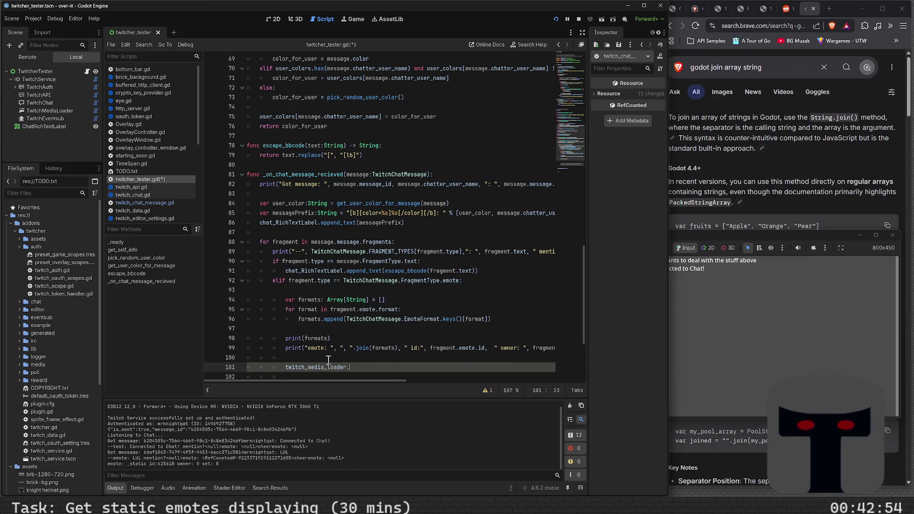
pyautogui.write('.')
pyautogui.press('Down')
pyautogui.press('Down')
pyautogui.press('Down')
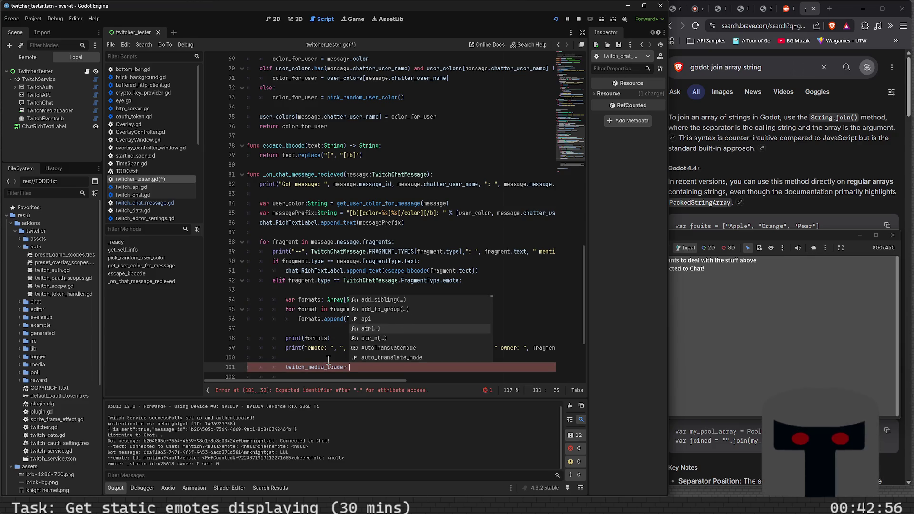
pyautogui.press('Down')
pyautogui.press('Down')
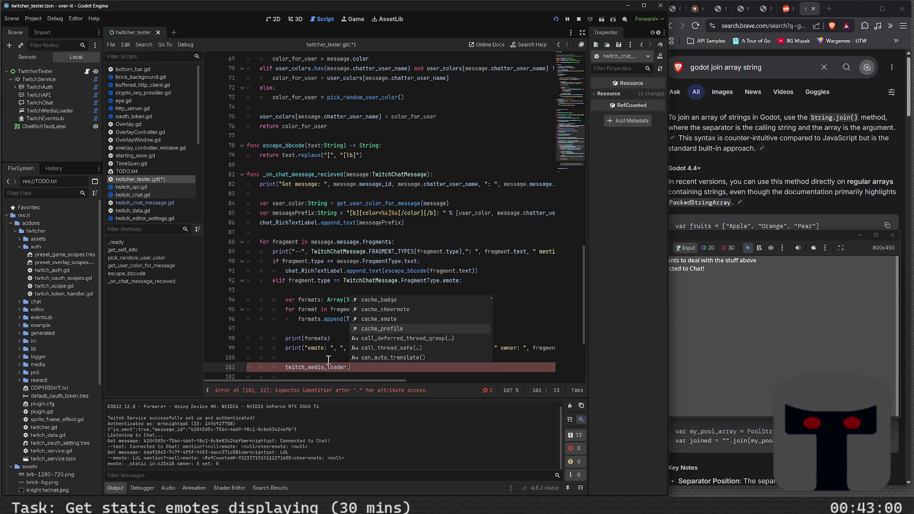
pyautogui.press('Up')
pyautogui.press('Up')
pyautogui.press('Up')
pyautogui.press('Down')
pyautogui.press('Down')
pyautogui.press('Down')
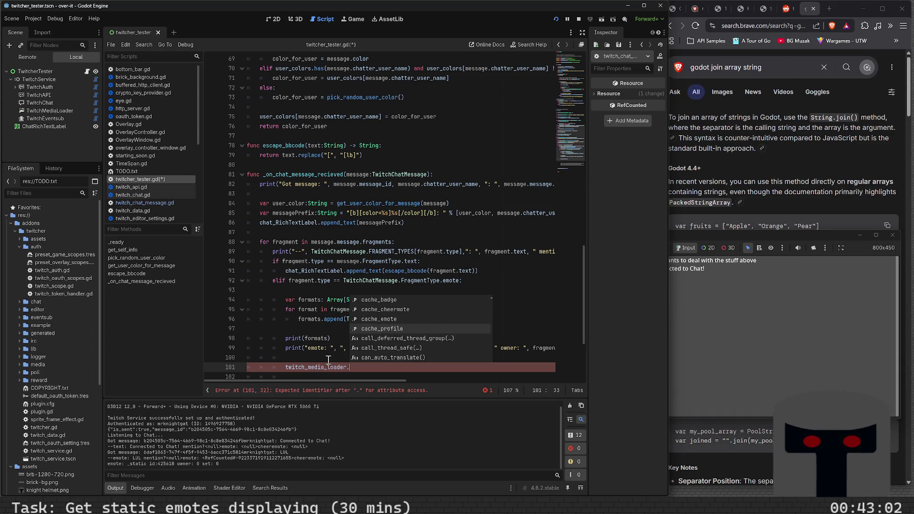
pyautogui.press('Down')
pyautogui.press('Down')
pyautogui.press('Down')
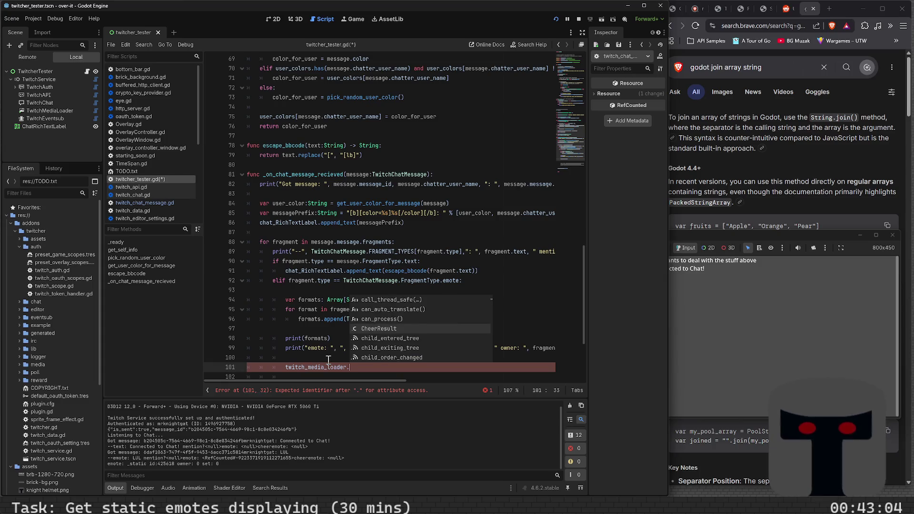
pyautogui.press('Down')
pyautogui.press('Down')
pyautogui.press('Down')
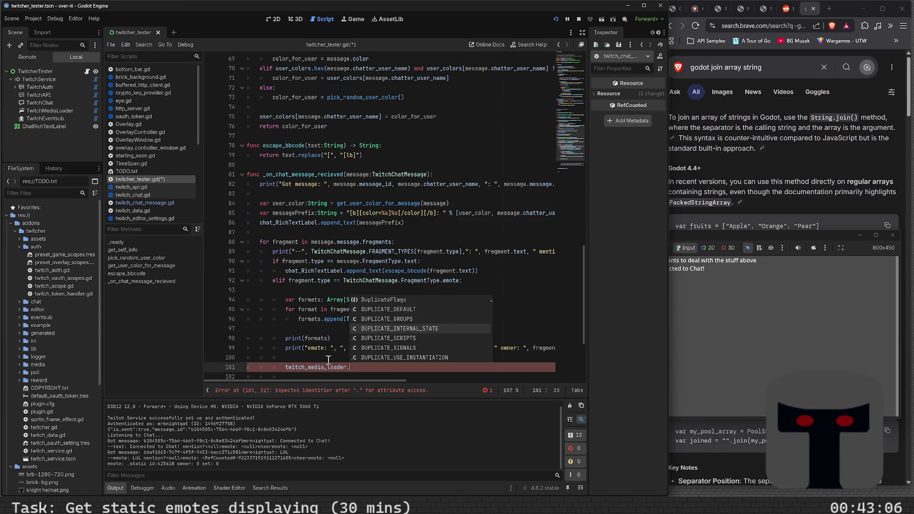
pyautogui.write('emote')
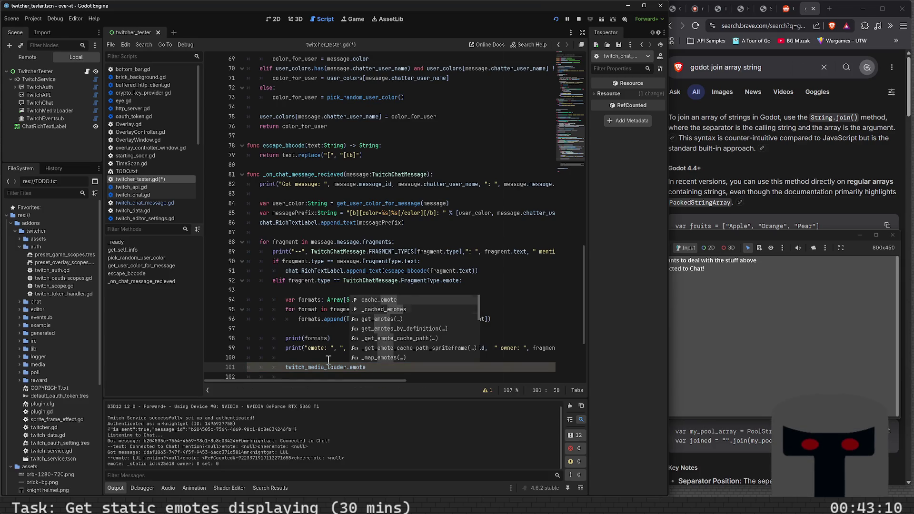
pyautogui.press('Down')
pyautogui.press('Down')
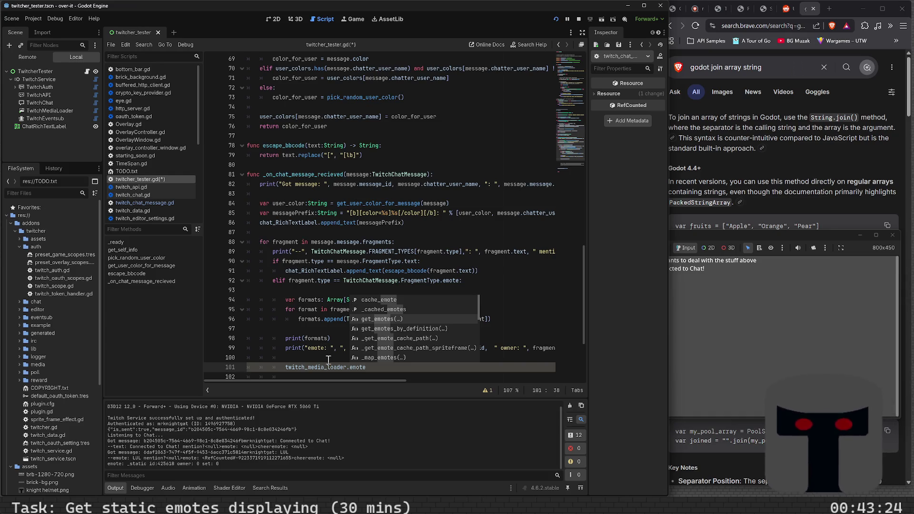
pyautogui.press('Return')
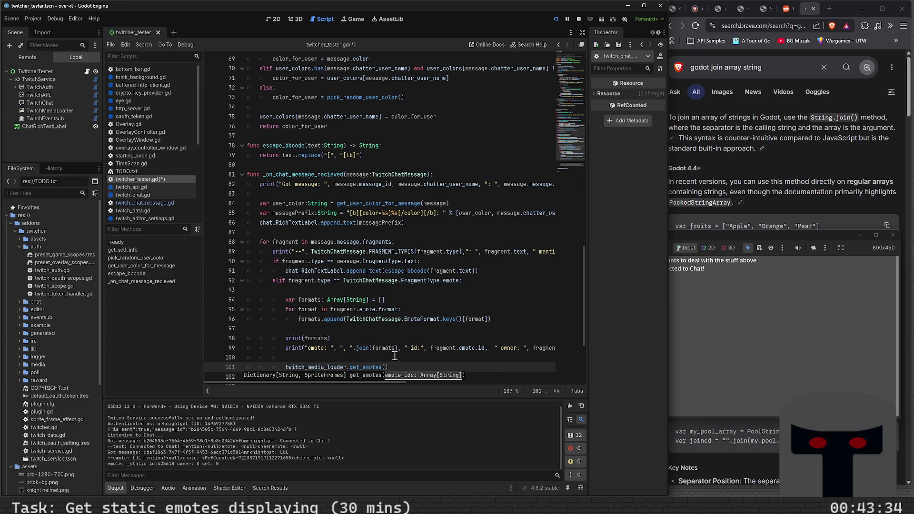
pyautogui.click(366, 311)
pyautogui.keyDown('ctrl'); pyautogui.click(366, 310); pyautogui.keyUp('ctrl')
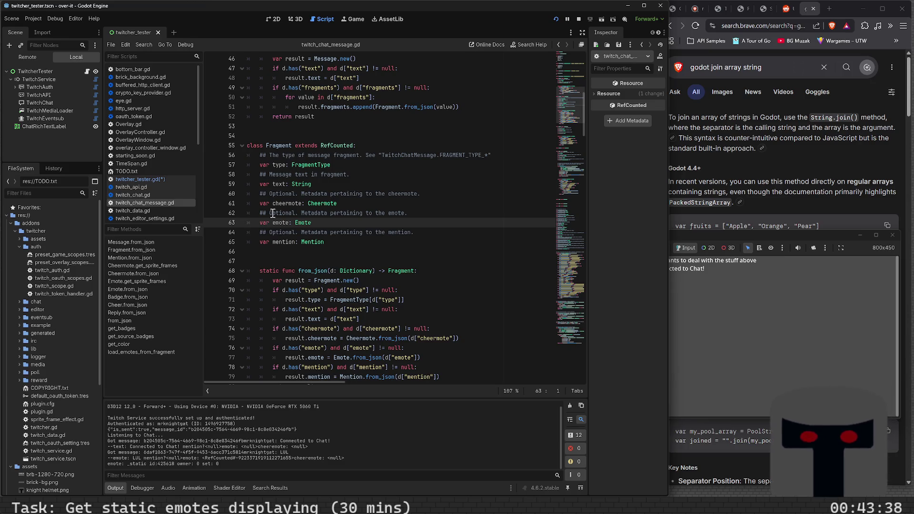
pyautogui.doubleClick(305, 223)
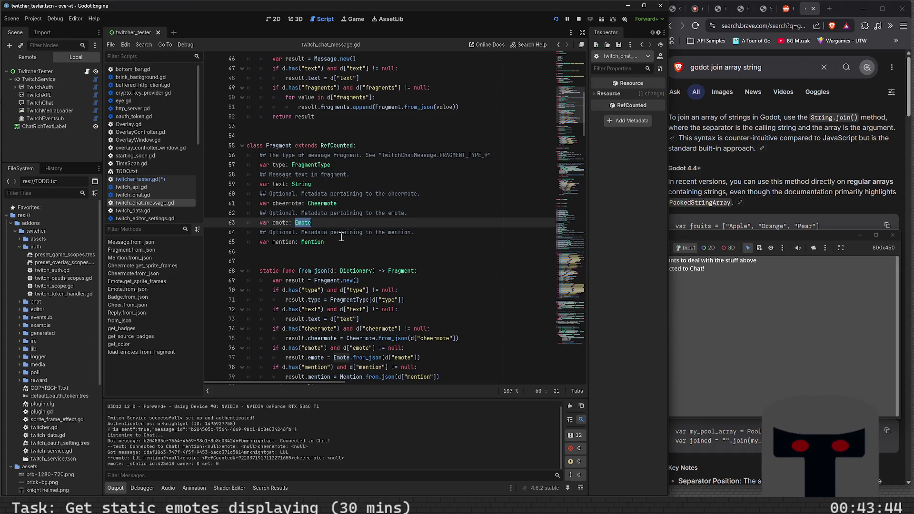
pyautogui.scroll(14, 341, 236)
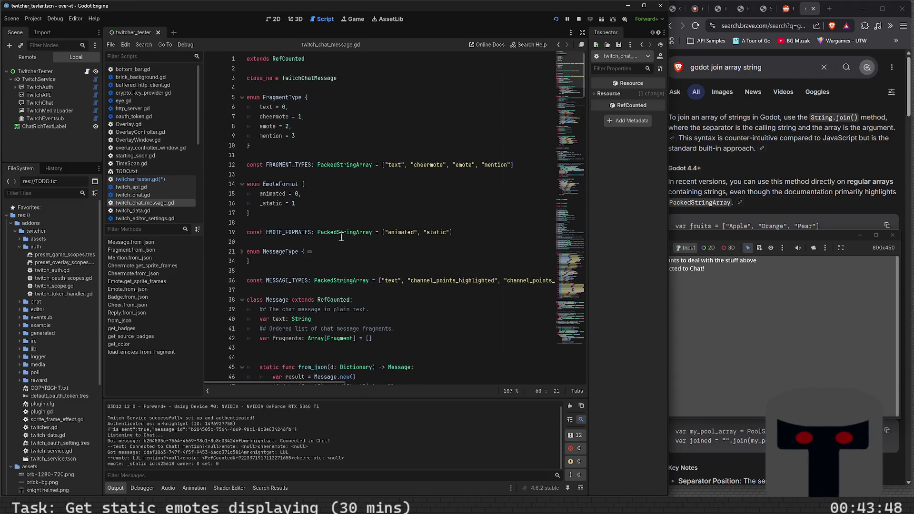
pyautogui.scroll(-20, 341, 237)
pyautogui.scroll(-5, 341, 236)
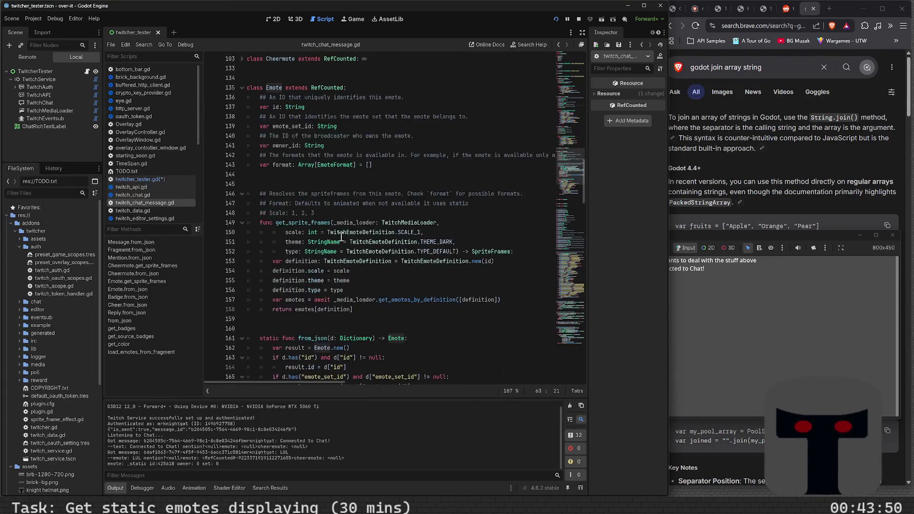
pyautogui.scroll(-5, 342, 236)
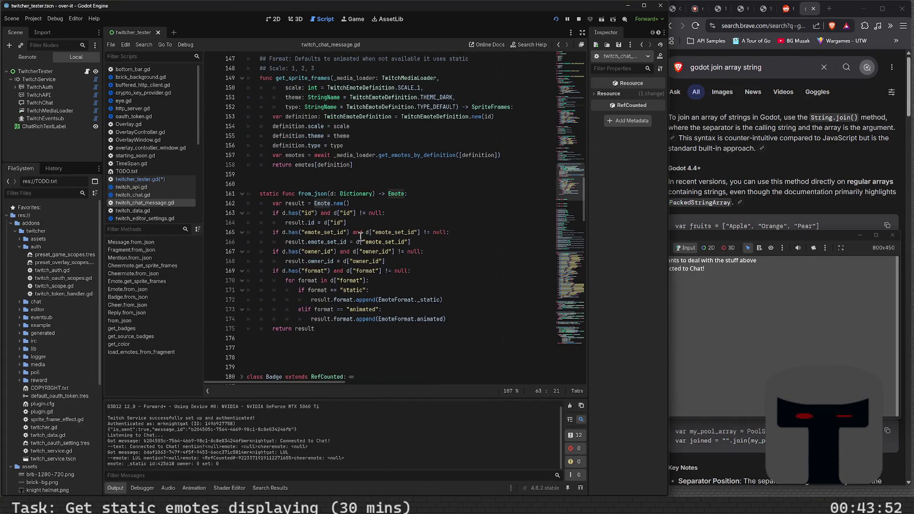
pyautogui.scroll(-2, 353, 232)
pyautogui.scroll(-2, 353, 233)
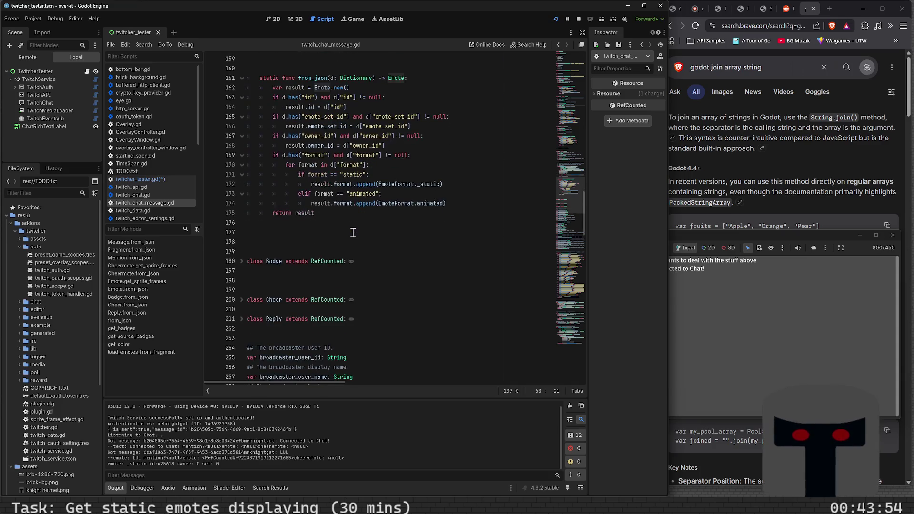
pyautogui.scroll(-2, 353, 233)
pyautogui.scroll(-3, 354, 232)
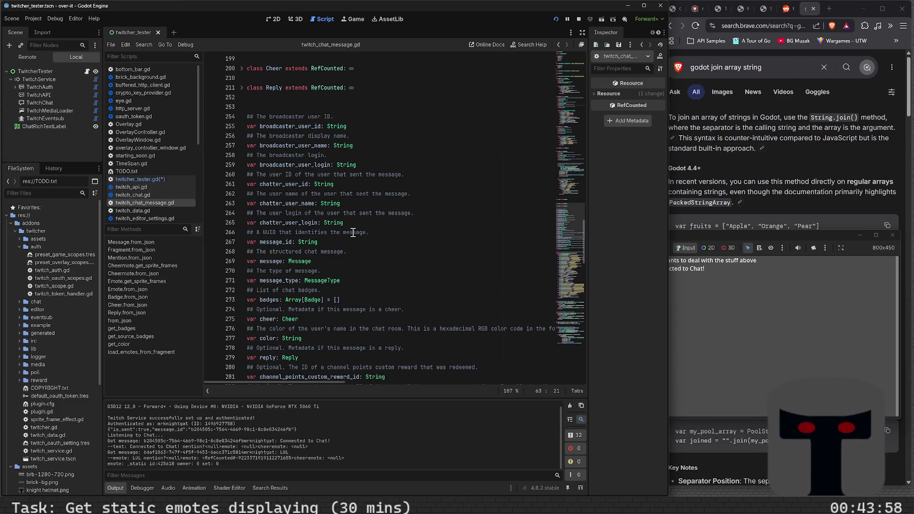
pyautogui.hotkey('ctrl', 'z')
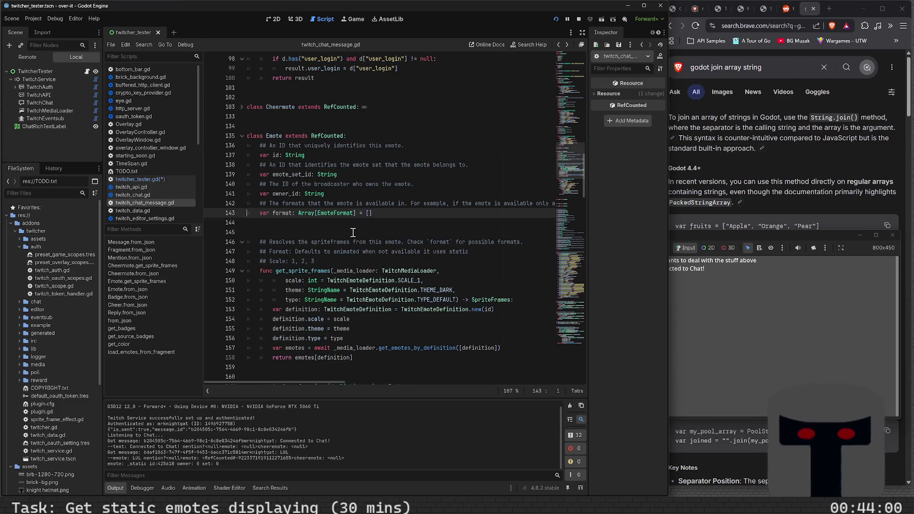
pyautogui.scroll(-5, 353, 232)
pyautogui.scroll(-9, 325, 275)
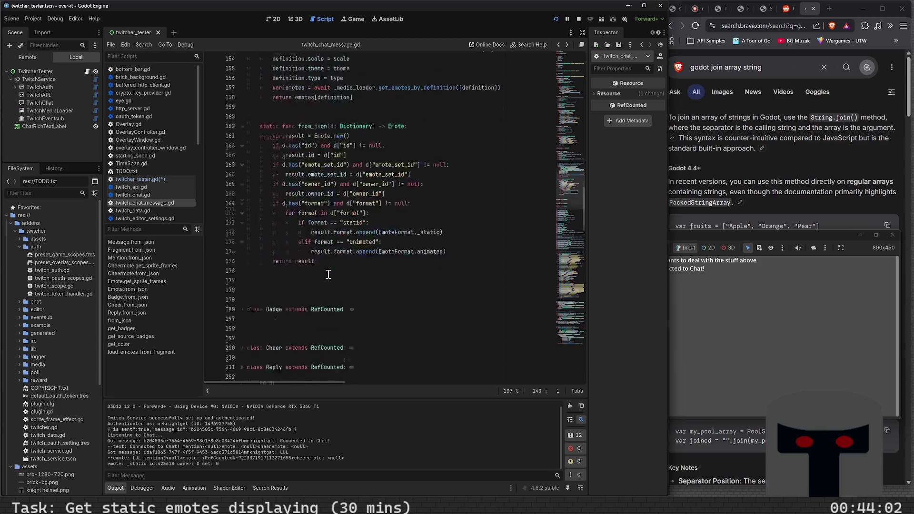
pyautogui.scroll(14, 328, 275)
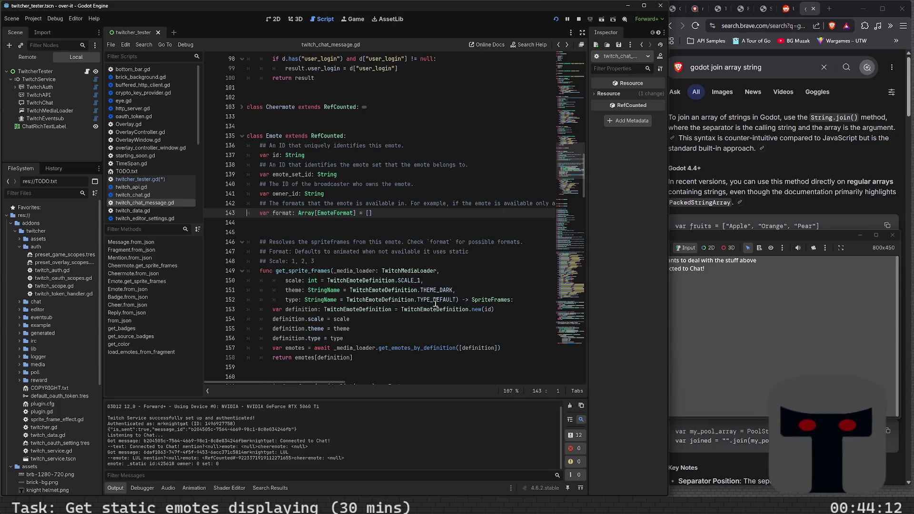
pyautogui.moveTo(494, 300)
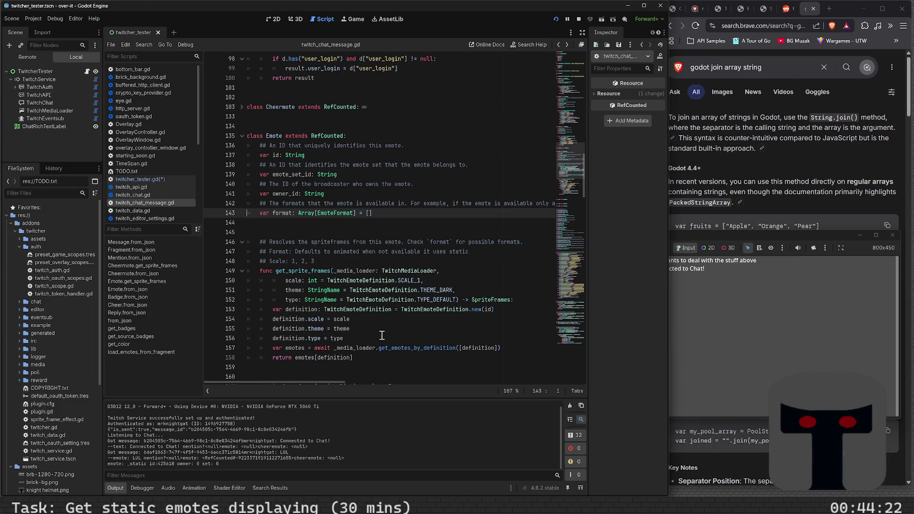
pyautogui.moveTo(414, 347)
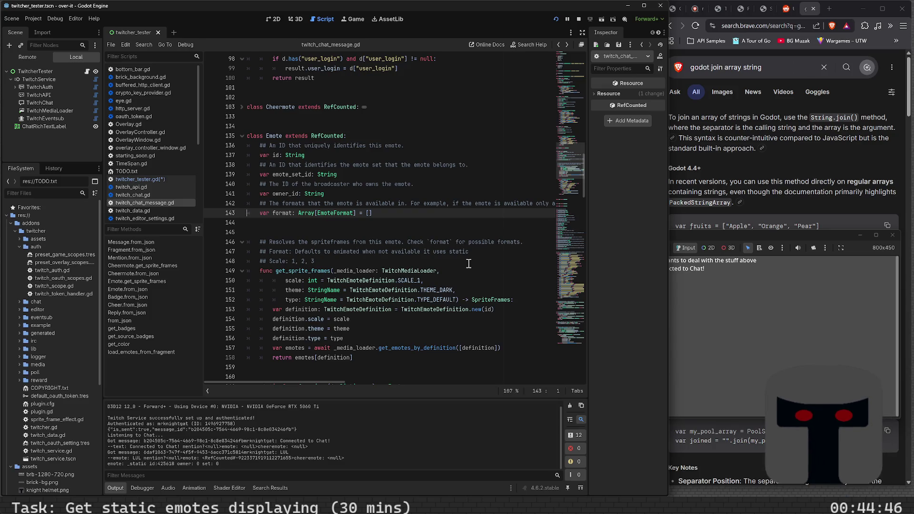
pyautogui.hotkey('alt', 'Left')
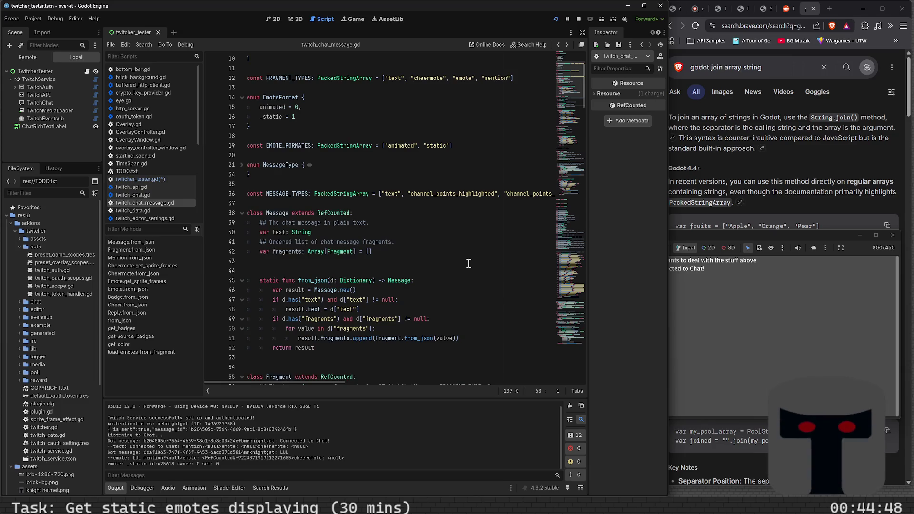
pyautogui.scroll(-20, 469, 263)
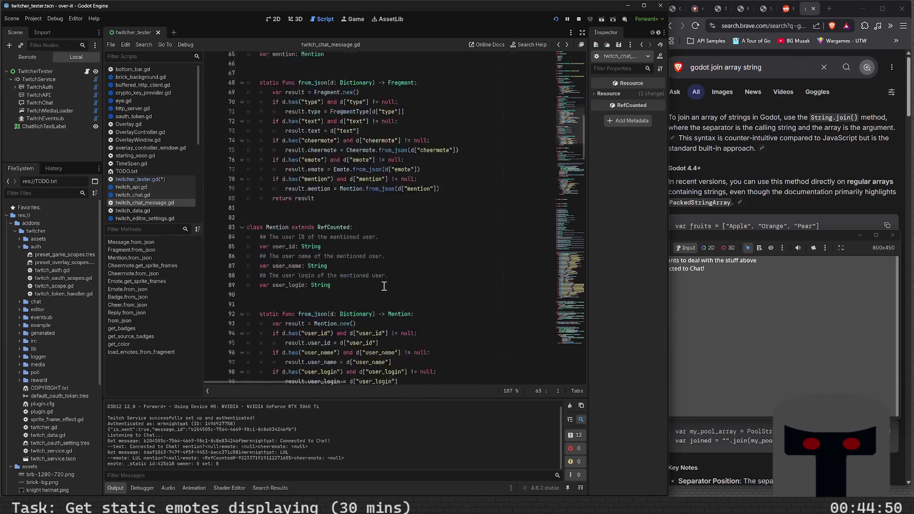
pyautogui.scroll(-13, 383, 288)
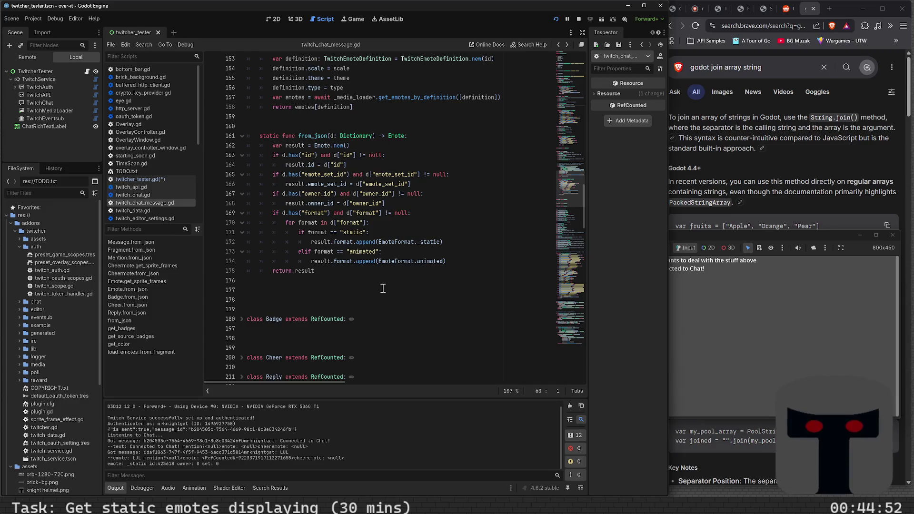
pyautogui.scroll(3, 383, 288)
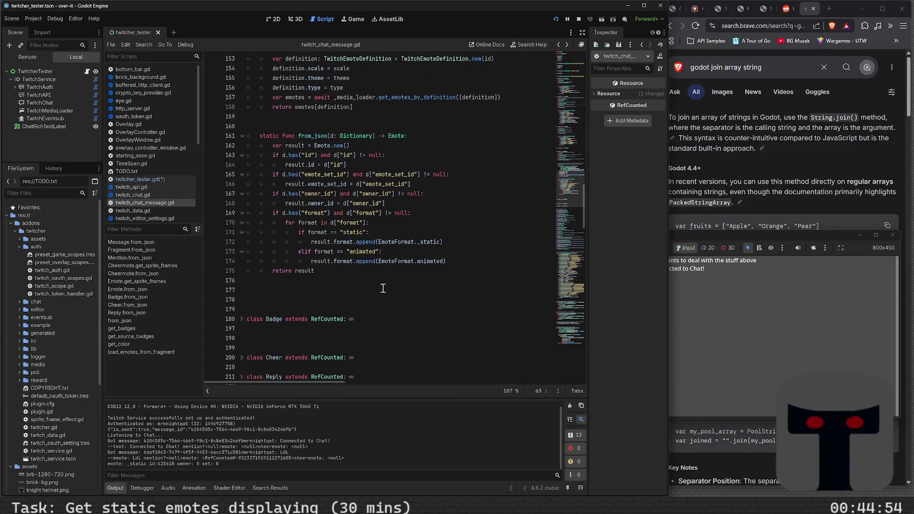
pyautogui.hotkey('alt', 'Left')
pyautogui.hotkey('alt', 'Left')
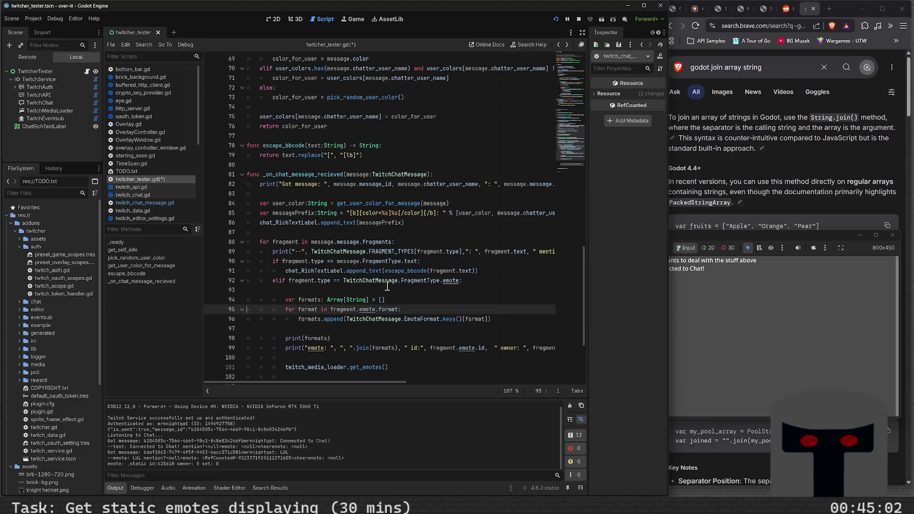
# Replace line 101's get_emotes call with fragment.emote.get_sprite_frames(twitch_media_loader).
pyautogui.scroll(-2, 387, 285)
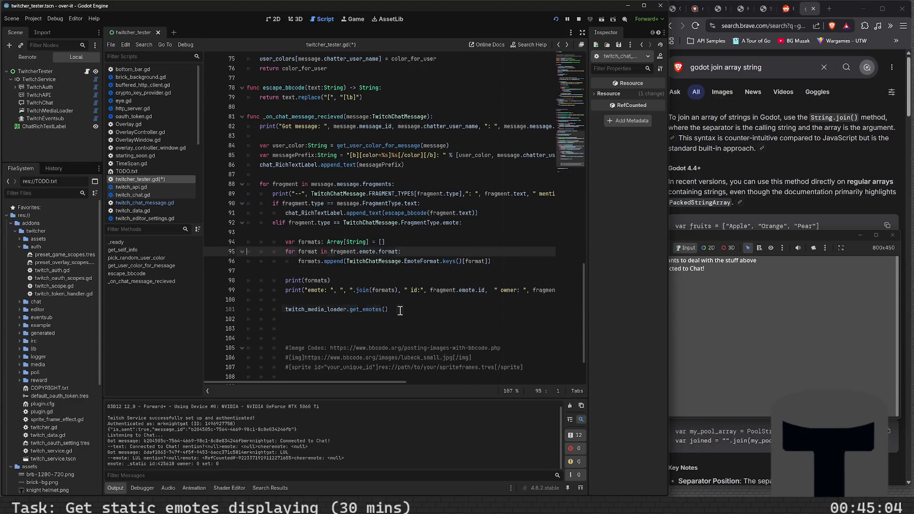
pyautogui.click(400, 312)
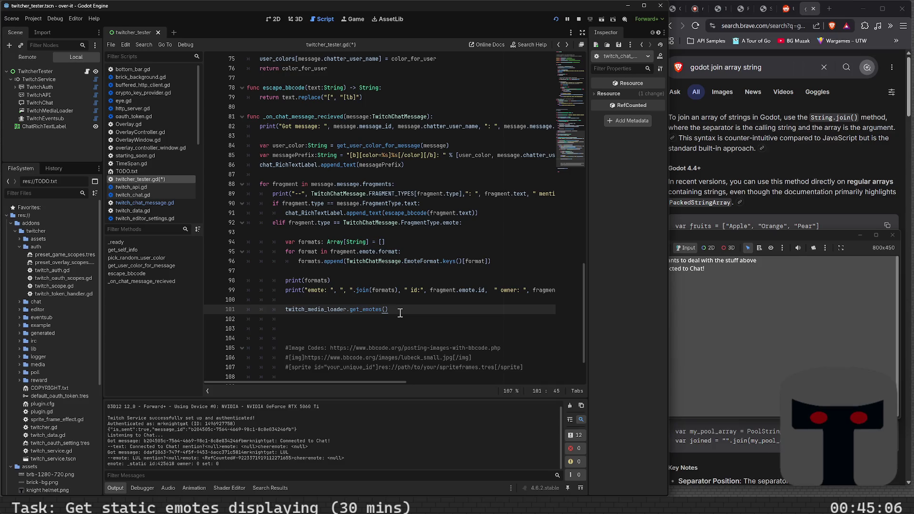
pyautogui.hotkey('shift', 'Home')
pyautogui.press('BackSpace')
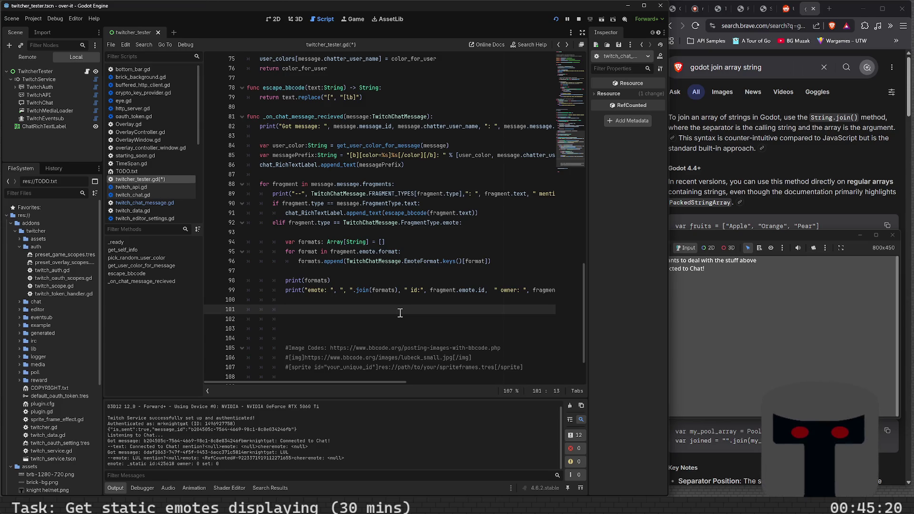
pyautogui.hotkey('ctrl', 'space')
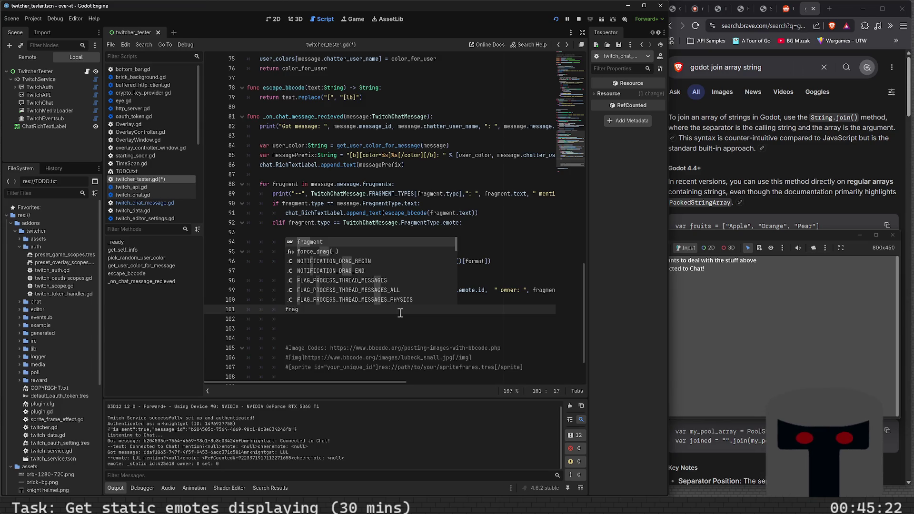
pyautogui.write('ment.emote')
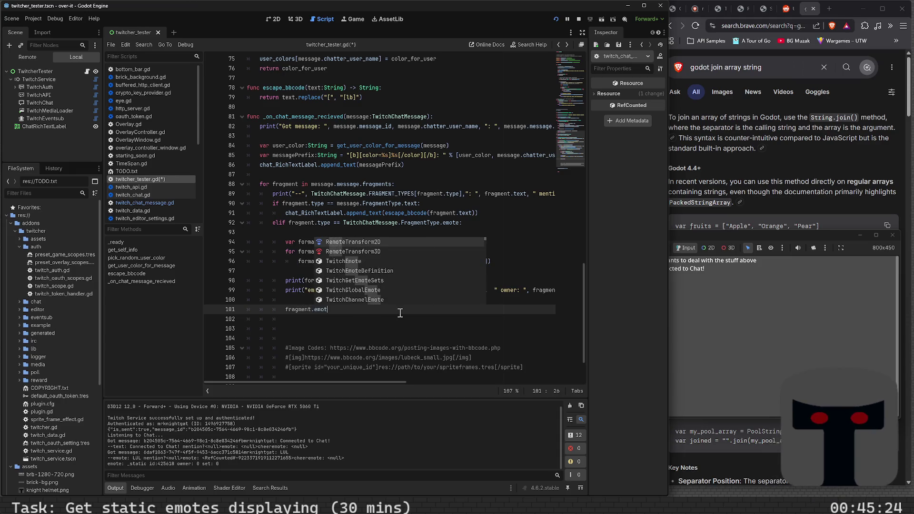
pyautogui.press('BackSpace')
pyautogui.press('BackSpace')
pyautogui.press('BackSpace')
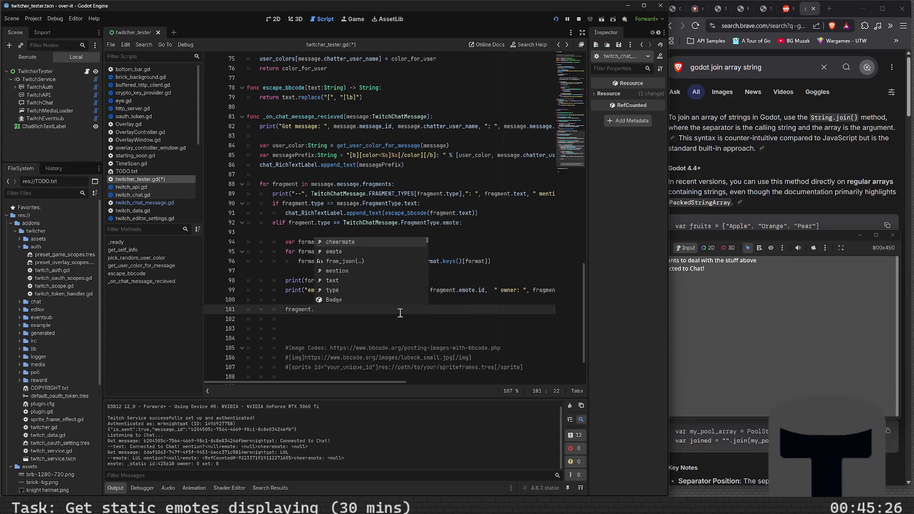
pyautogui.write('.')
pyautogui.press('BackSpace')
pyautogui.write('e')
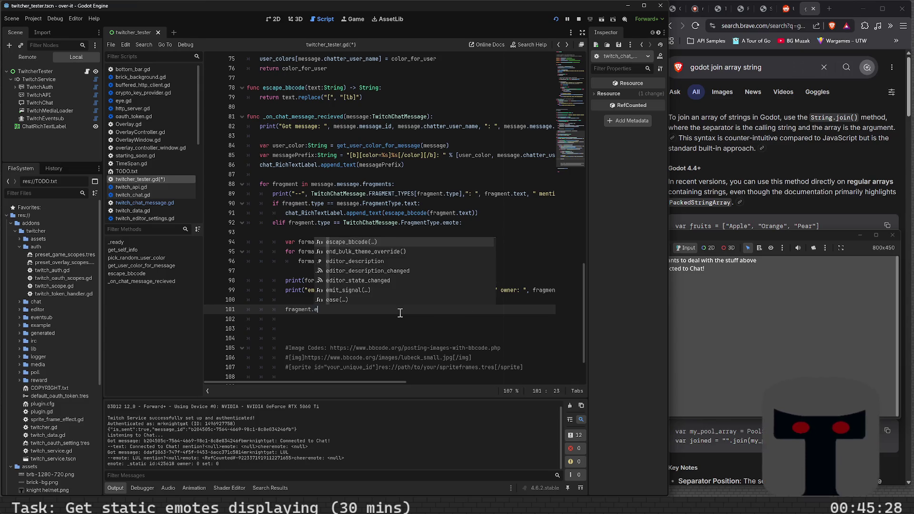
pyautogui.write('mote.get')
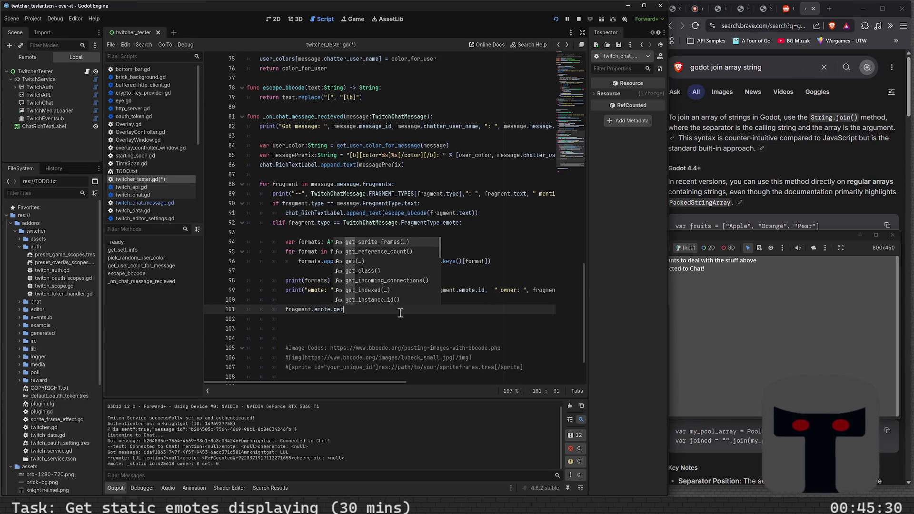
pyautogui.press('Return')
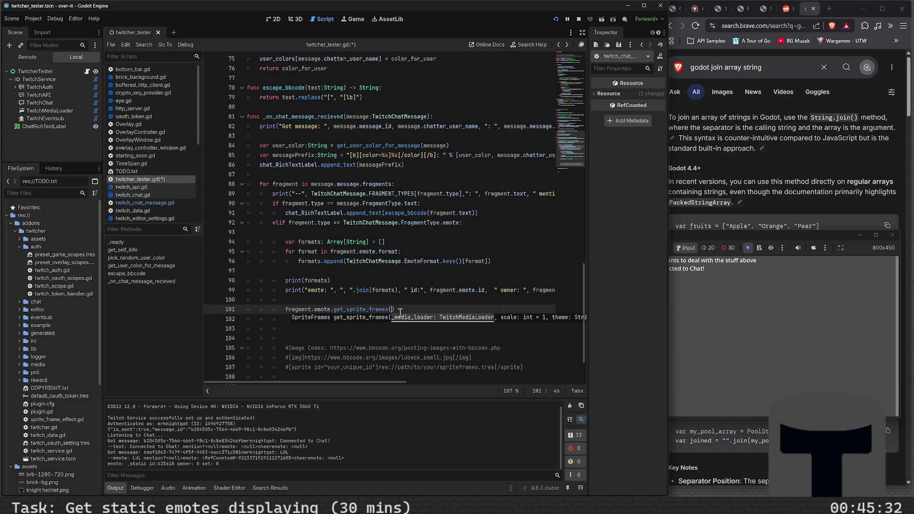
pyautogui.write('twitc')
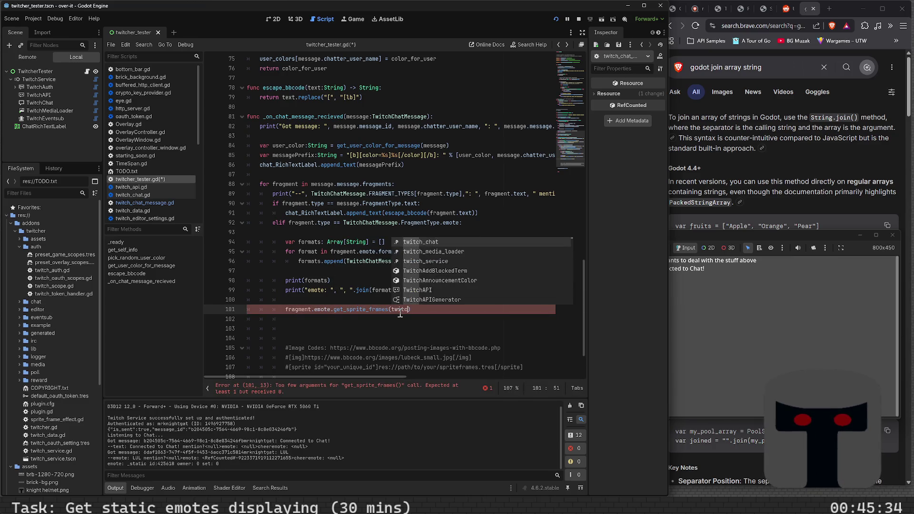
pyautogui.press('Return')
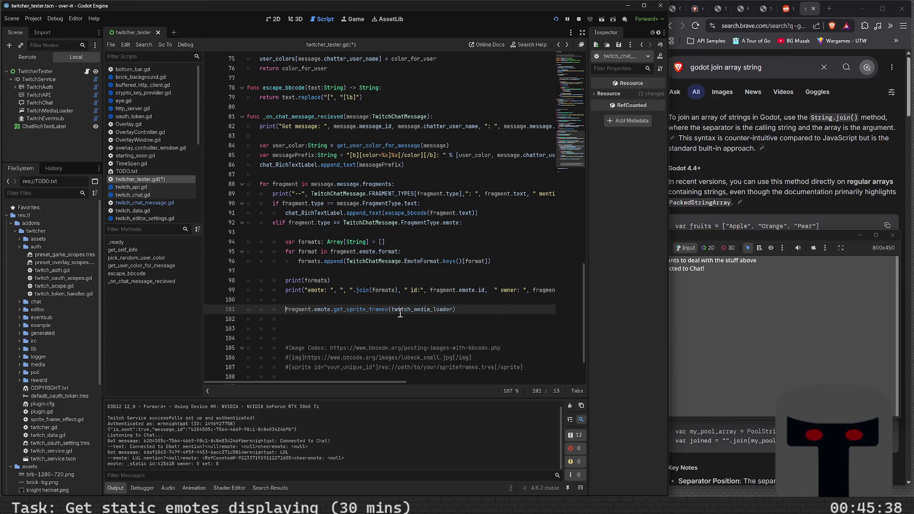
# Assign the result to var spriteFrames:SpriteFrames and save the script.
pyautogui.write('var')
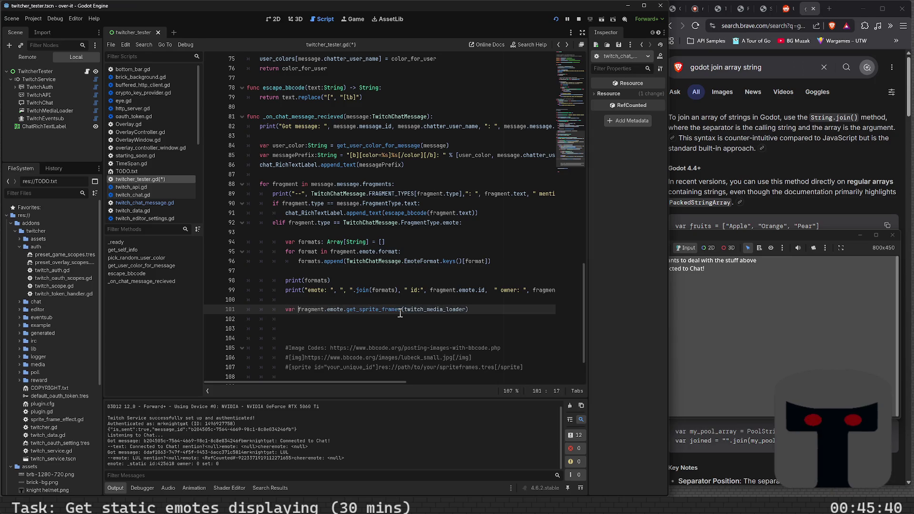
pyautogui.click(389, 310)
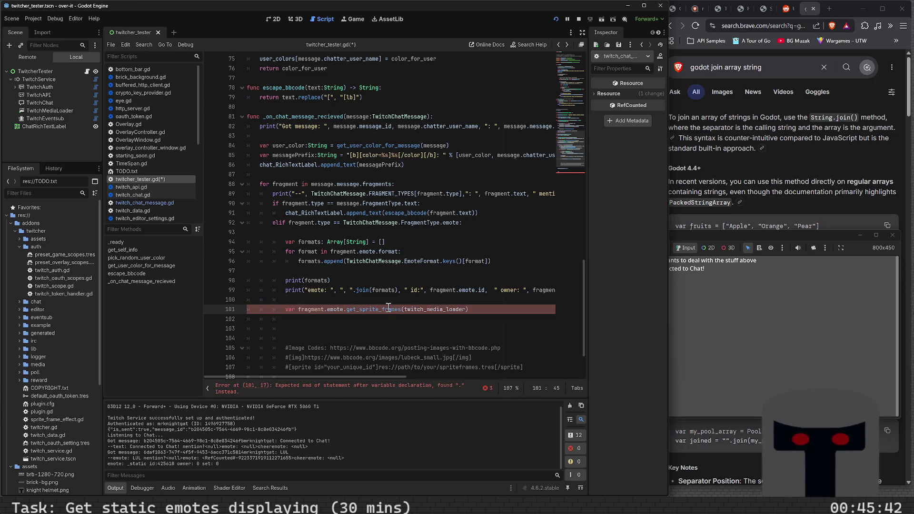
pyautogui.tripleClick(370, 310)
pyautogui.click(296, 310)
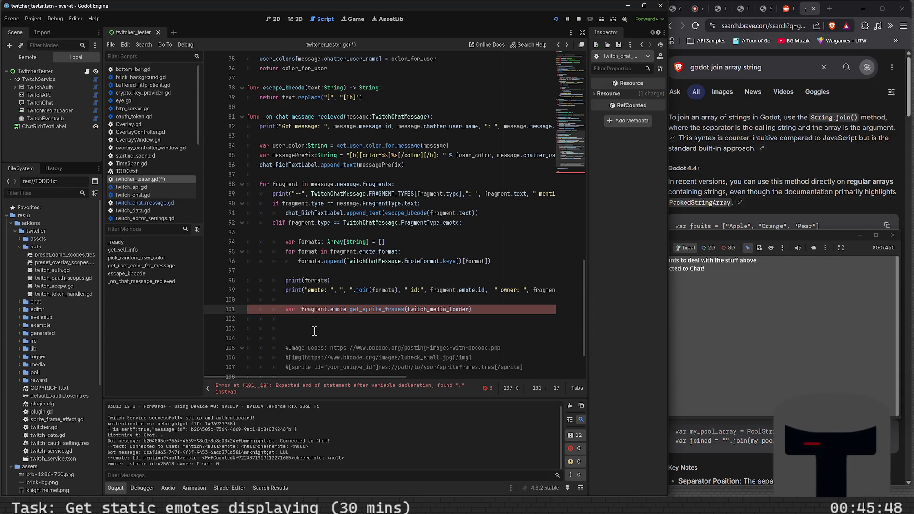
pyautogui.write('spriteFra')
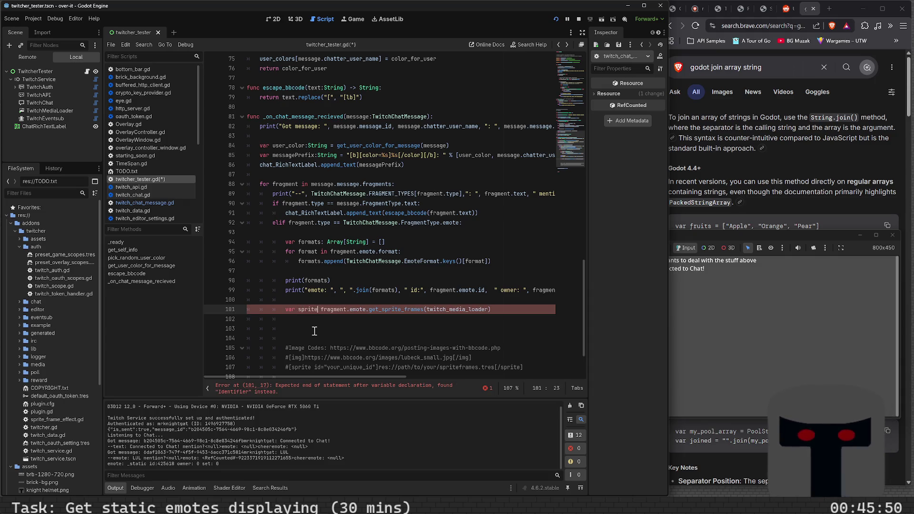
pyautogui.write('mes:')
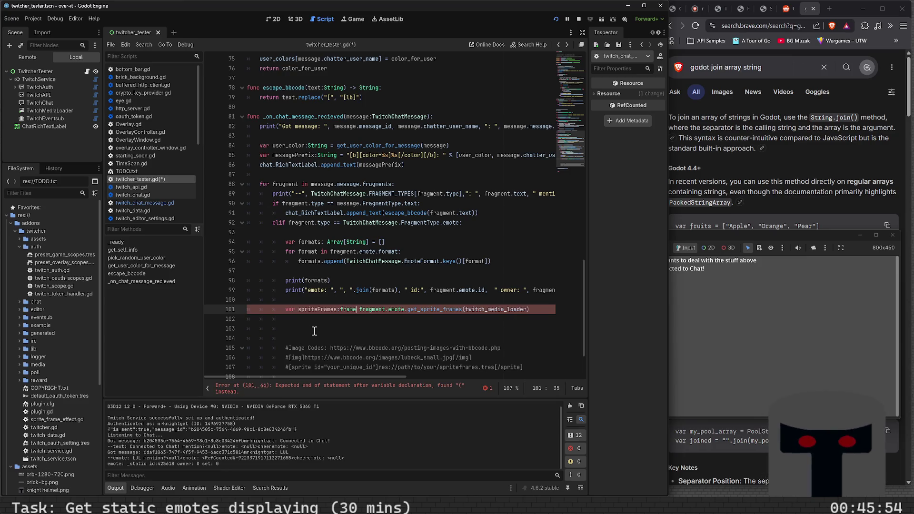
pyautogui.write('fr')
pyautogui.press('BackSpace')
pyautogui.press('BackSpace')
pyautogui.write('SpriteF')
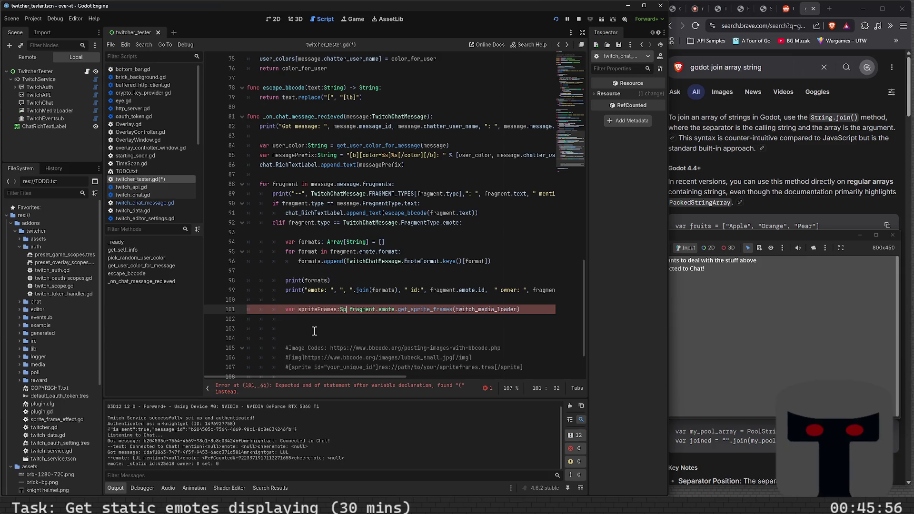
pyautogui.write('r')
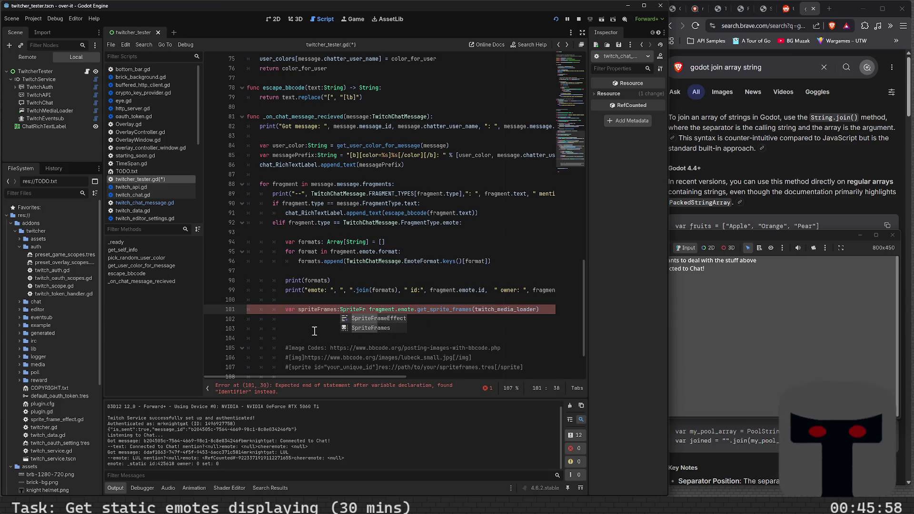
pyautogui.press('Down')
pyautogui.press('Return')
pyautogui.write('=')
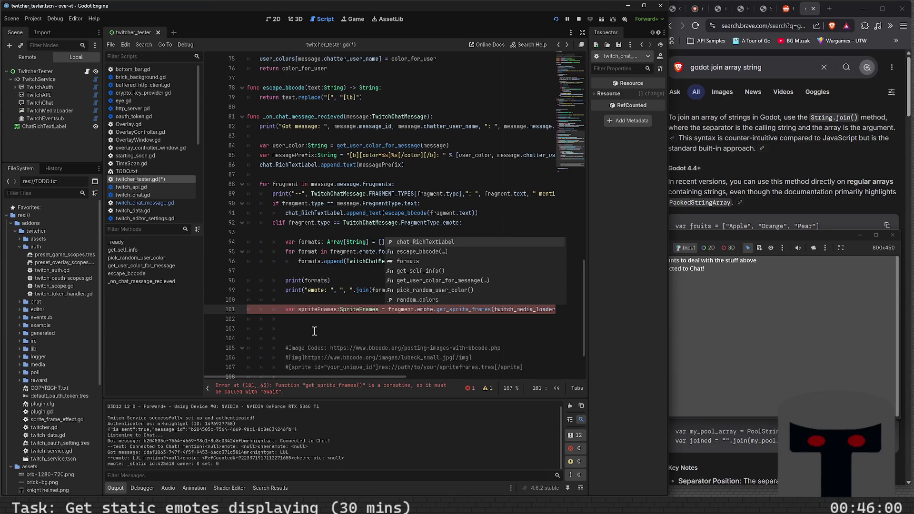
pyautogui.hotkey('ctrl', 's')
pyautogui.press('End')
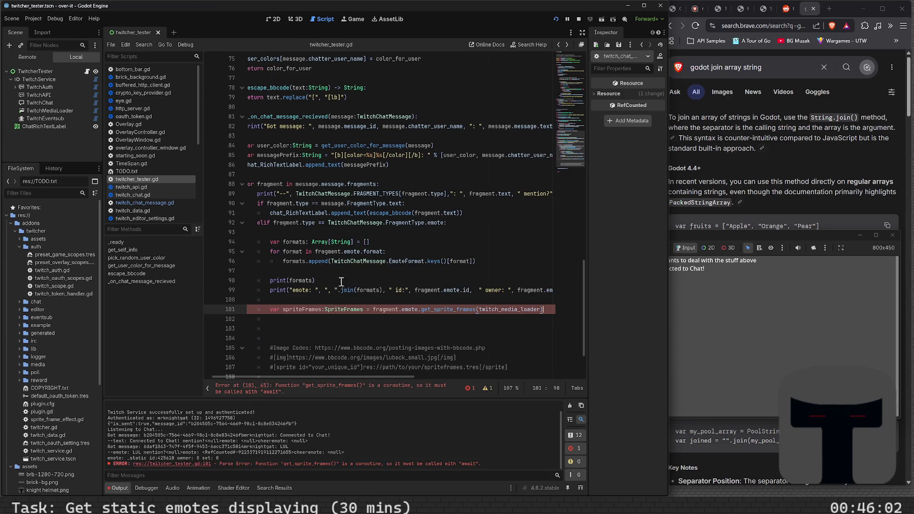
pyautogui.moveTo(453, 313)
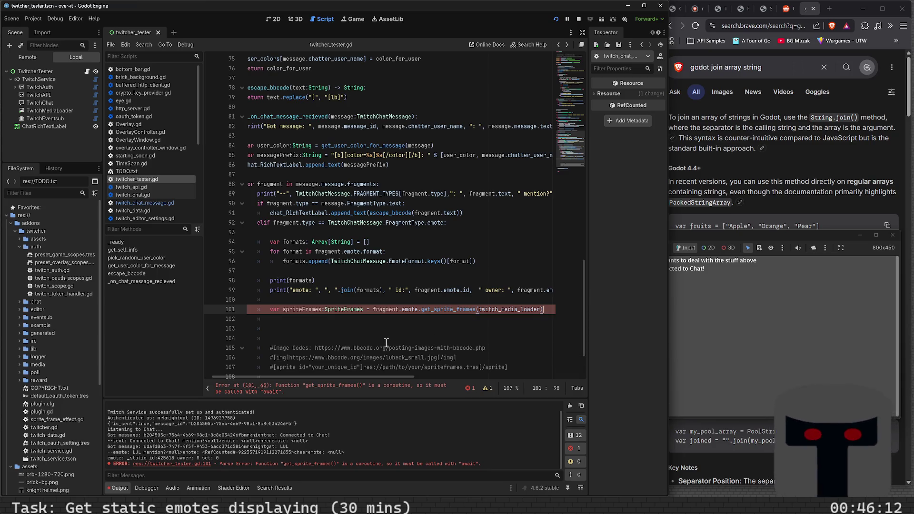
# Prefix line 101's get_sprite_frames call with await, rerun the project, and move the game window aside.
pyautogui.click(373, 309)
pyautogui.write('await')
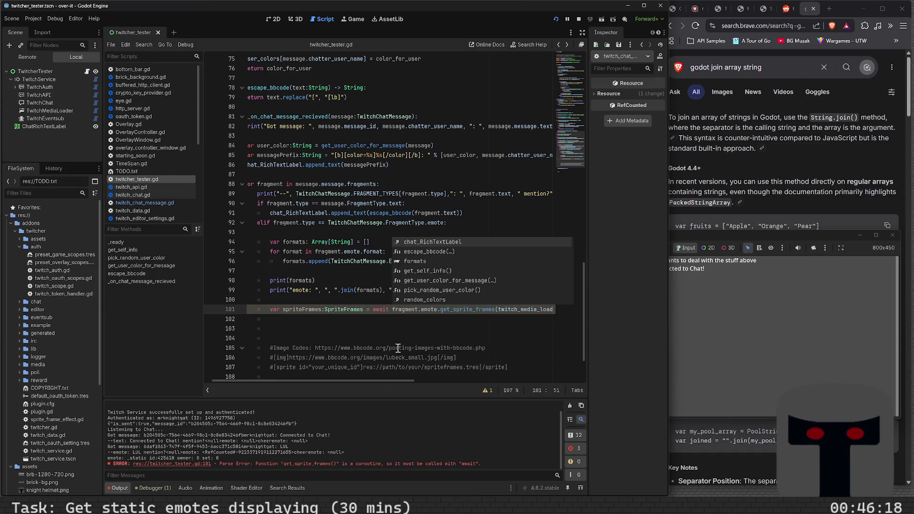
pyautogui.press('F5')
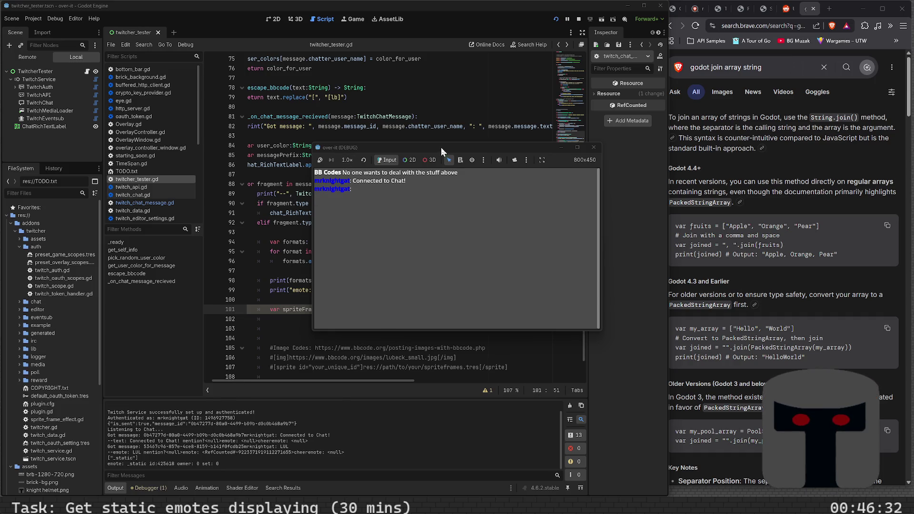
pyautogui.moveTo(430, 147); pyautogui.dragTo(721, 273)
pyautogui.click(374, 329)
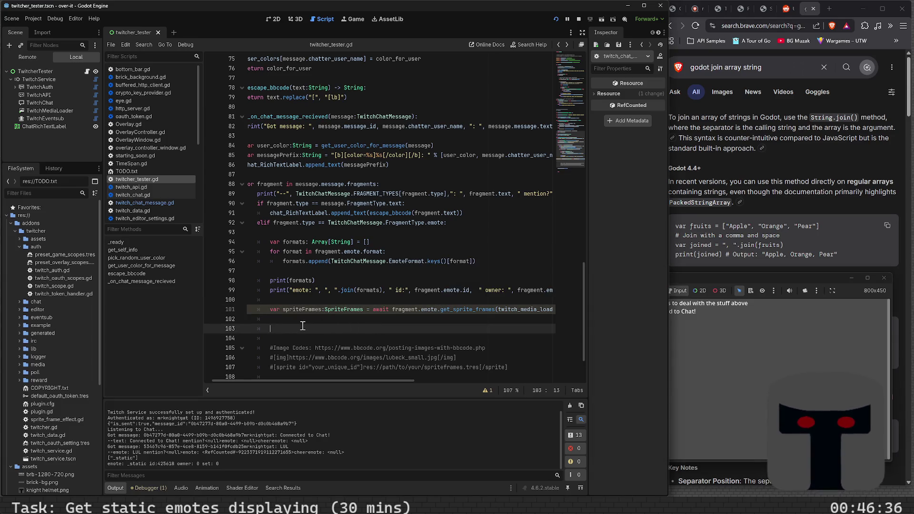
# Set a breakpoint on line 101, run the project with F5, and move the game window aside.
pyautogui.click(234, 309)
pyautogui.click(210, 309)
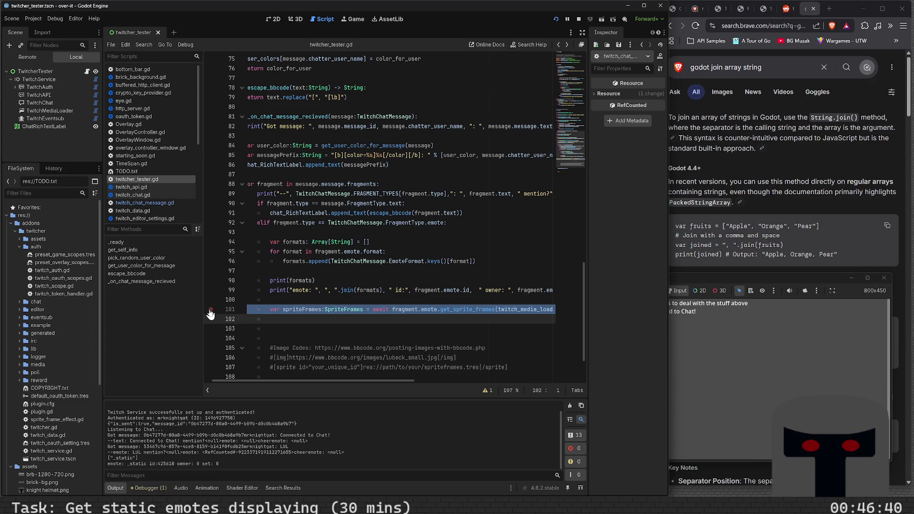
pyautogui.press('F5')
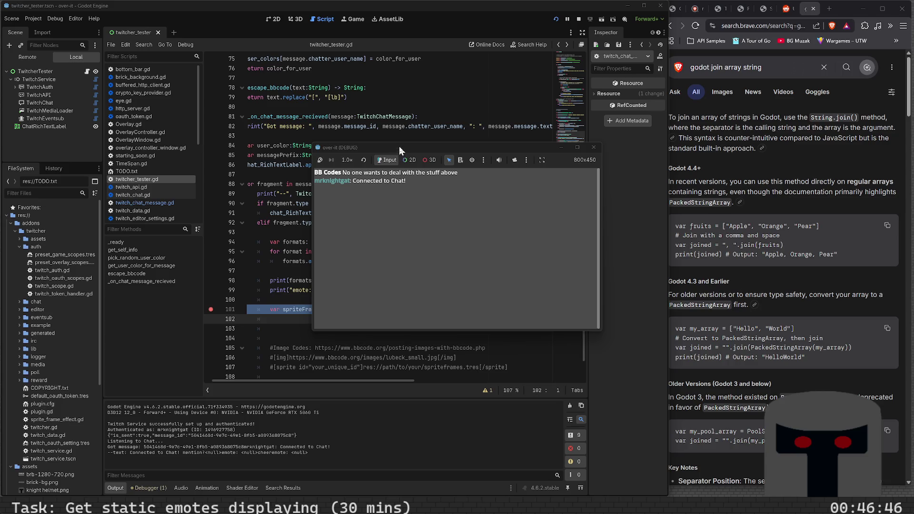
pyautogui.moveTo(399, 147); pyautogui.dragTo(640, 294)
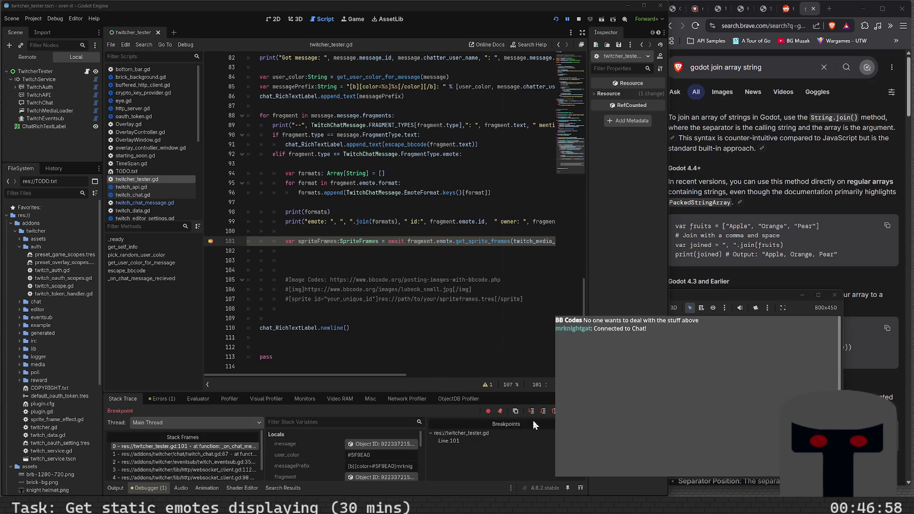
# Check the unused spriteFrames warning under Errors, then Step Into get_sprite_frames from Stack Trace.
pyautogui.click(164, 399)
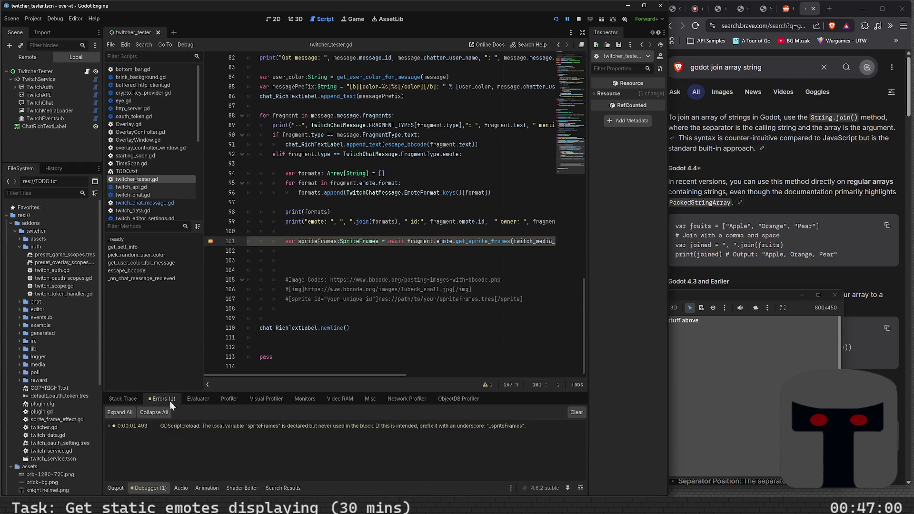
pyautogui.moveTo(182, 426)
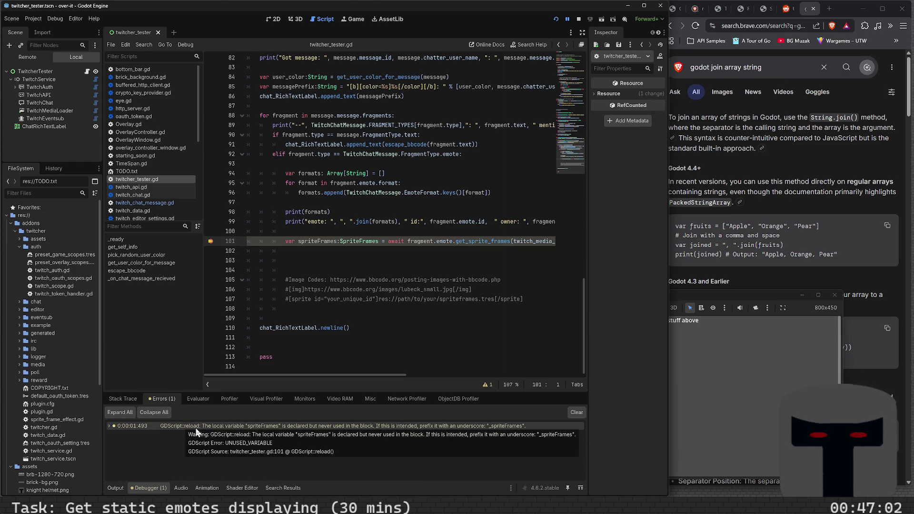
pyautogui.click(123, 398)
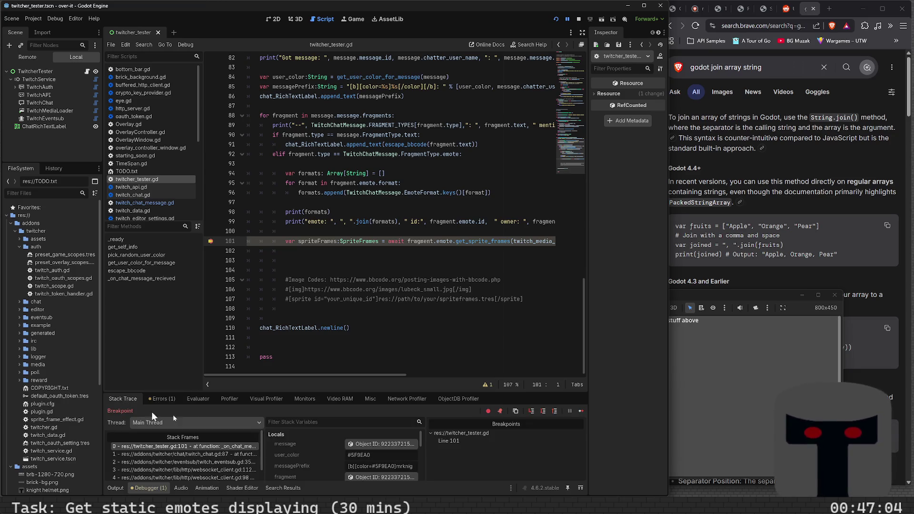
pyautogui.click(529, 411)
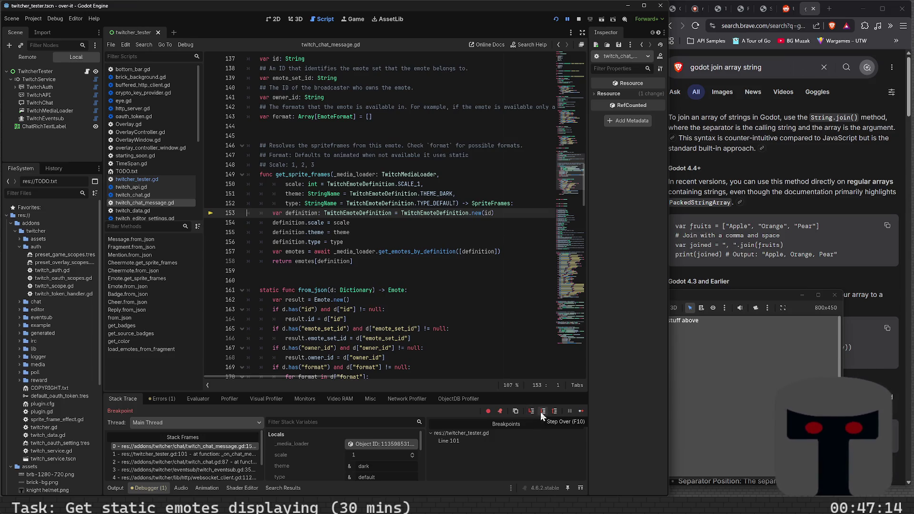
# Step over lines past the awaited emote loading call and into the HTTP response handler's result checks.
pyautogui.click(541, 412)
pyautogui.click(542, 412)
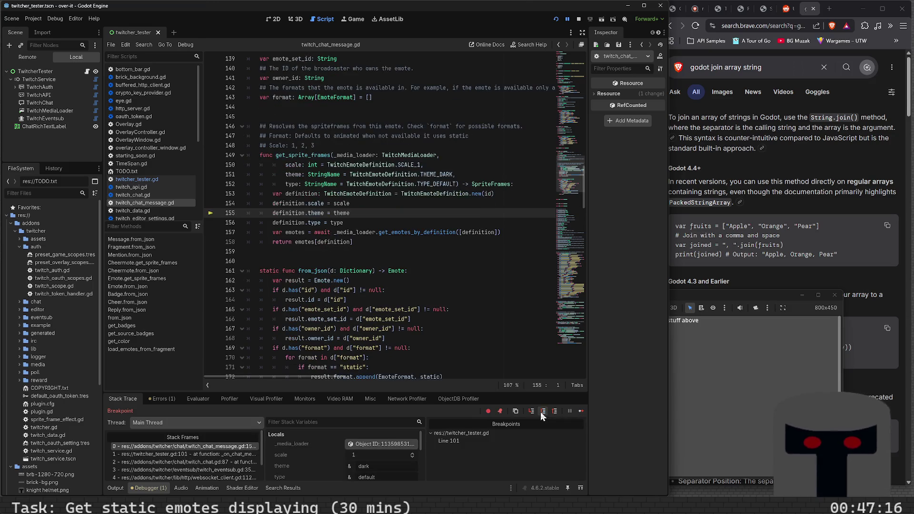
pyautogui.click(541, 412)
pyautogui.click(541, 413)
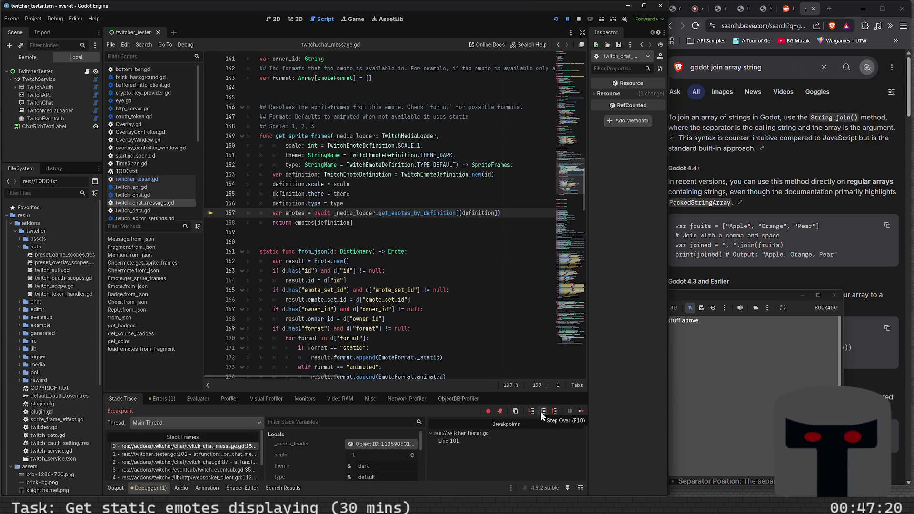
pyautogui.click(541, 412)
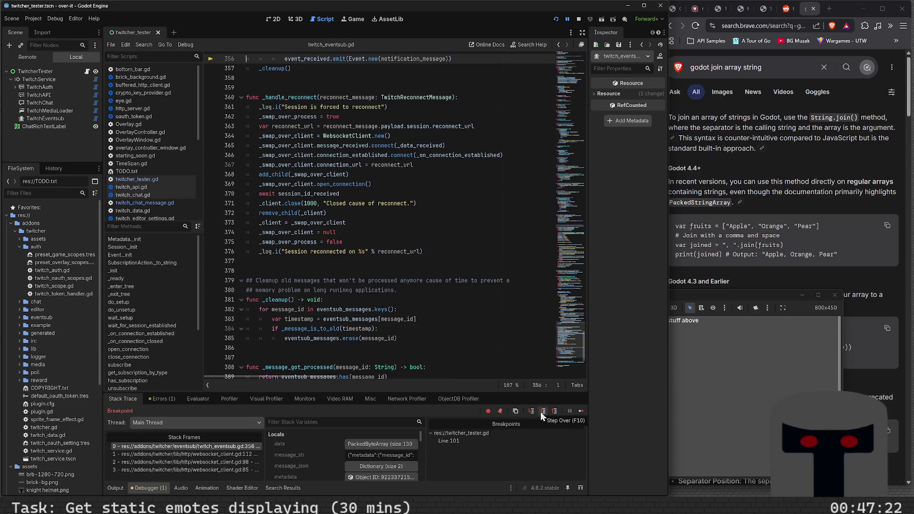
pyautogui.click(541, 412)
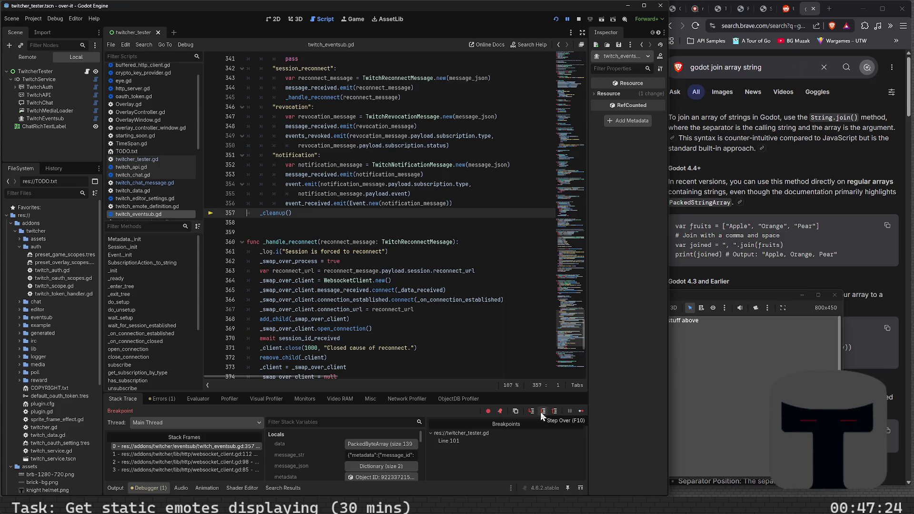
pyautogui.click(543, 411)
pyautogui.click(541, 413)
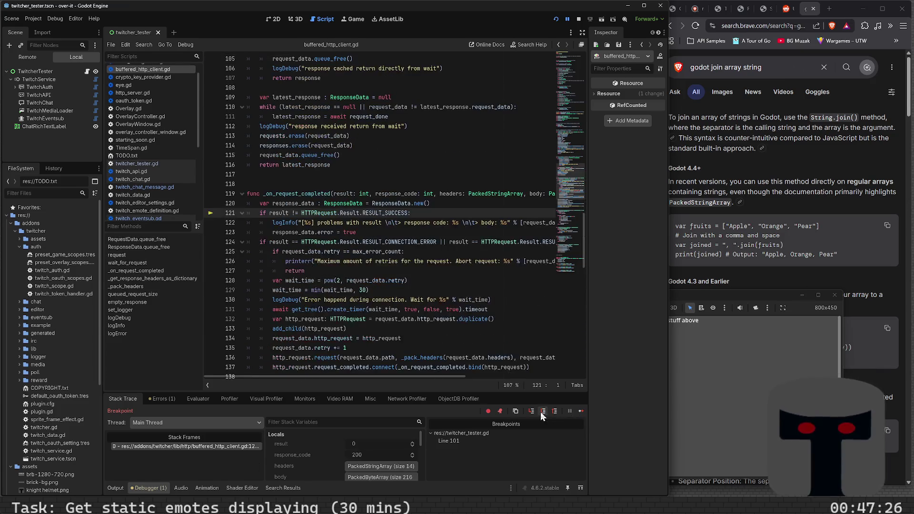
pyautogui.click(541, 412)
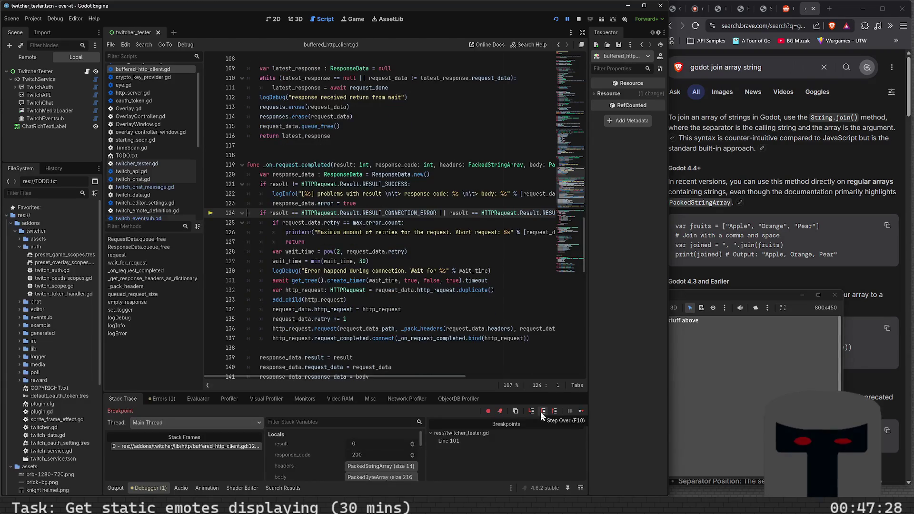
pyautogui.click(541, 412)
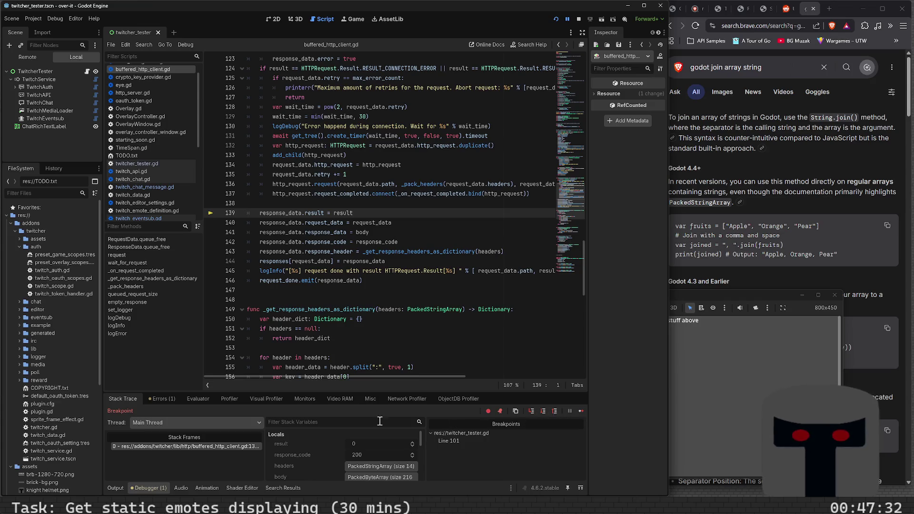
# Glance at the Errors list, return to the Stack Trace, and step through the response assignments to line 143.
pyautogui.click(170, 398)
pyautogui.click(133, 397)
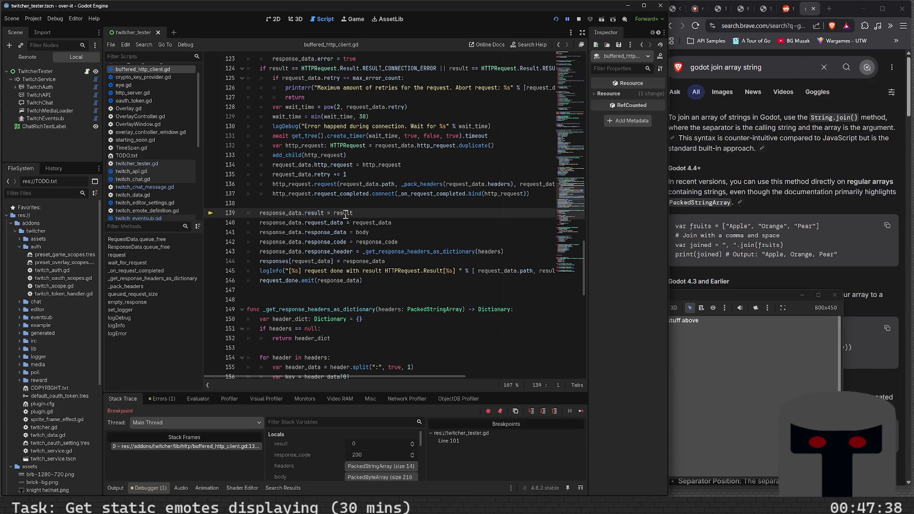
pyautogui.moveTo(346, 215)
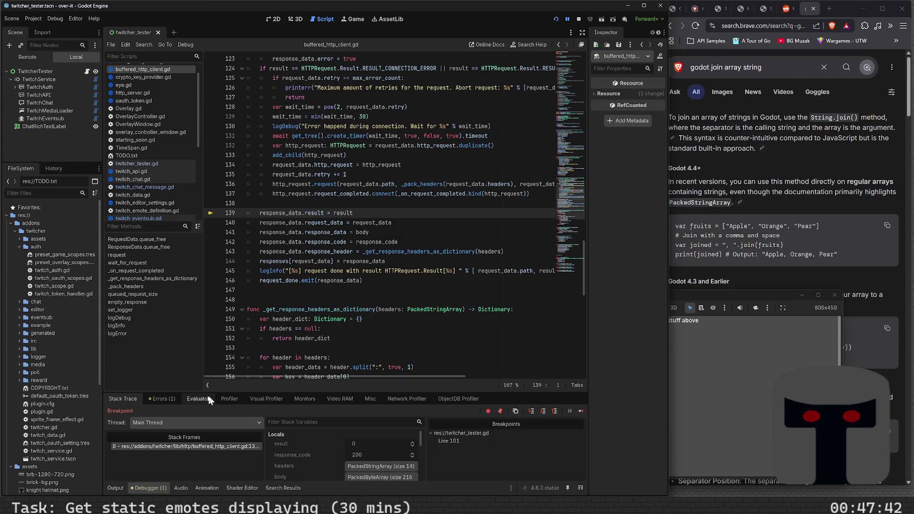
pyautogui.click(544, 411)
pyautogui.click(544, 412)
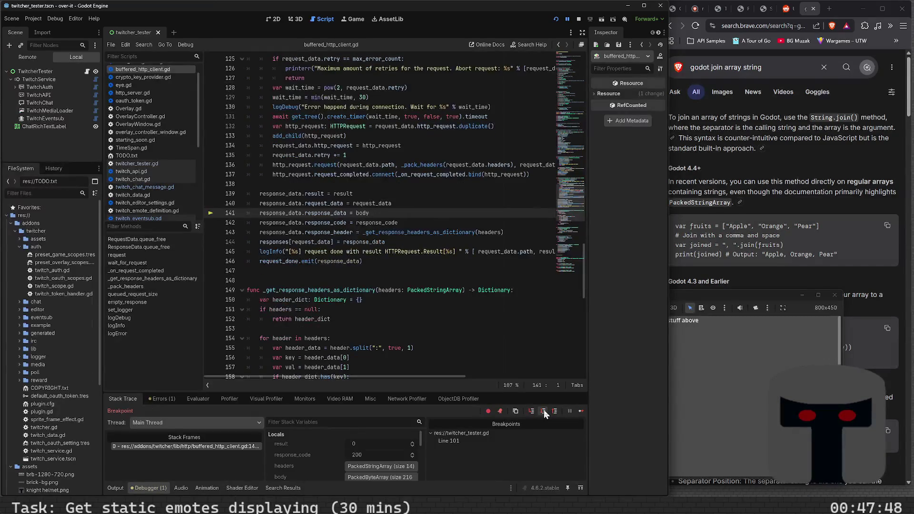
pyautogui.click(544, 411)
pyautogui.click(543, 411)
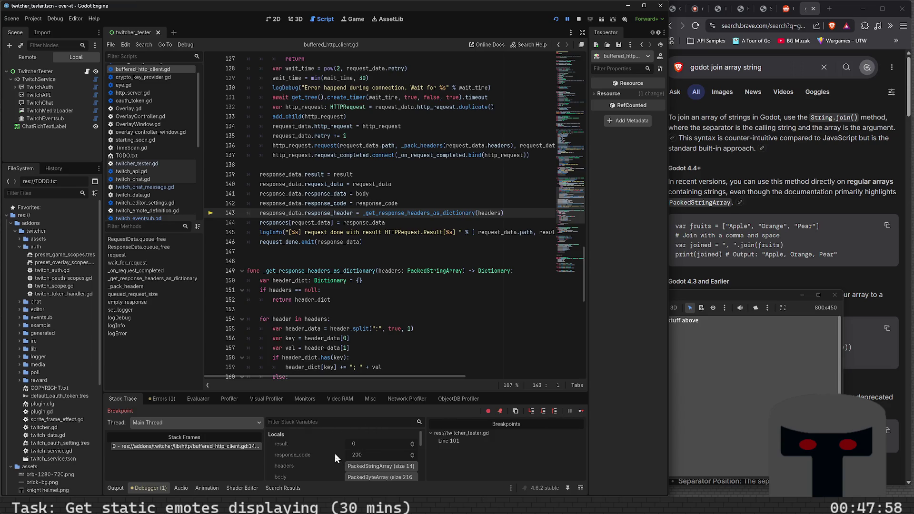
# Step past the response bookkeeping lines until execution pauses at websocket_client.gd line 85.
pyautogui.scroll(-3, 335, 453)
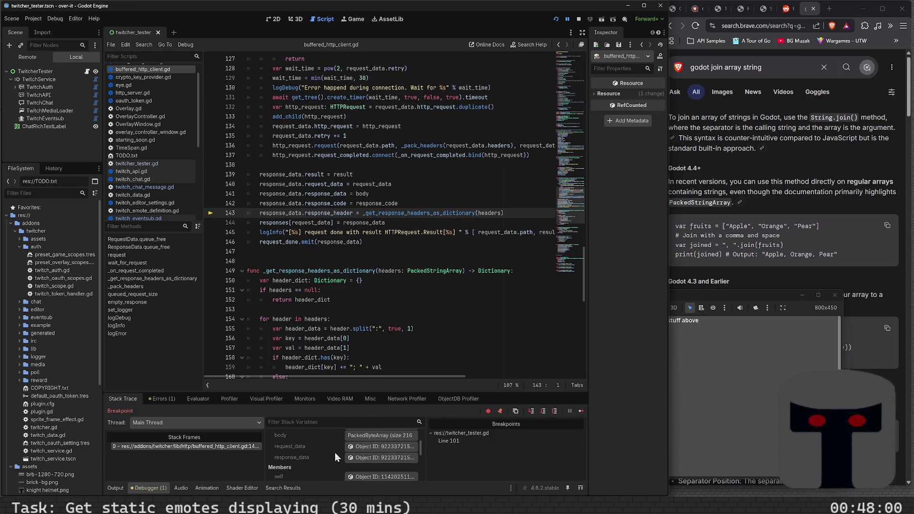
pyautogui.click(544, 411)
pyautogui.click(544, 411)
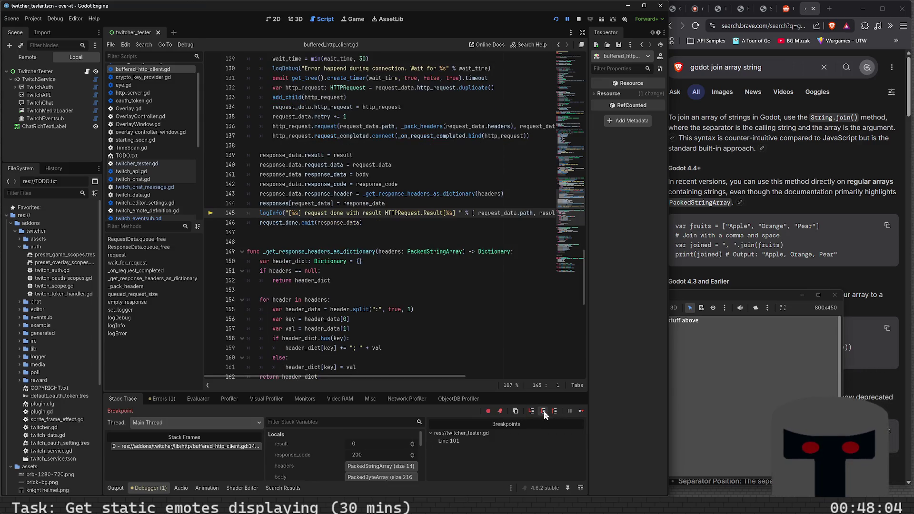
pyautogui.click(544, 411)
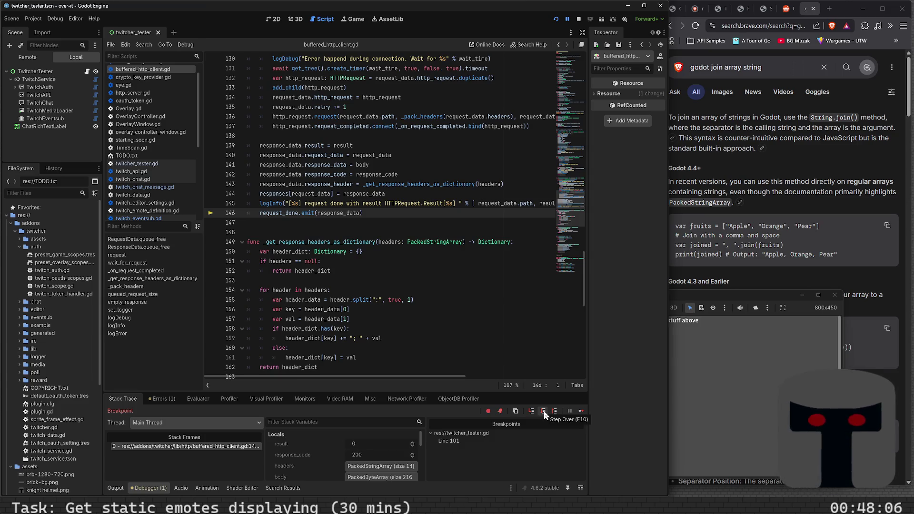
pyautogui.click(544, 411)
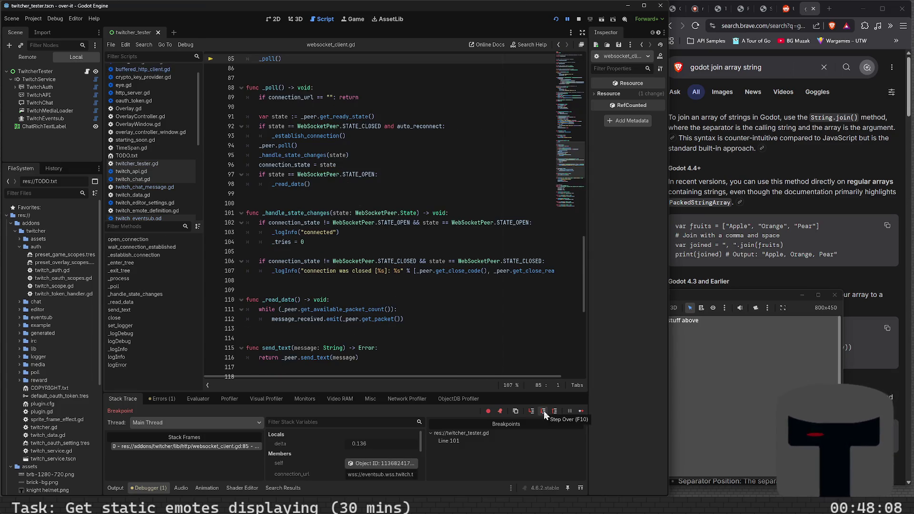
# Step through websocket_client.gd's connection code back to _process, then resume the game.
pyautogui.click(544, 412)
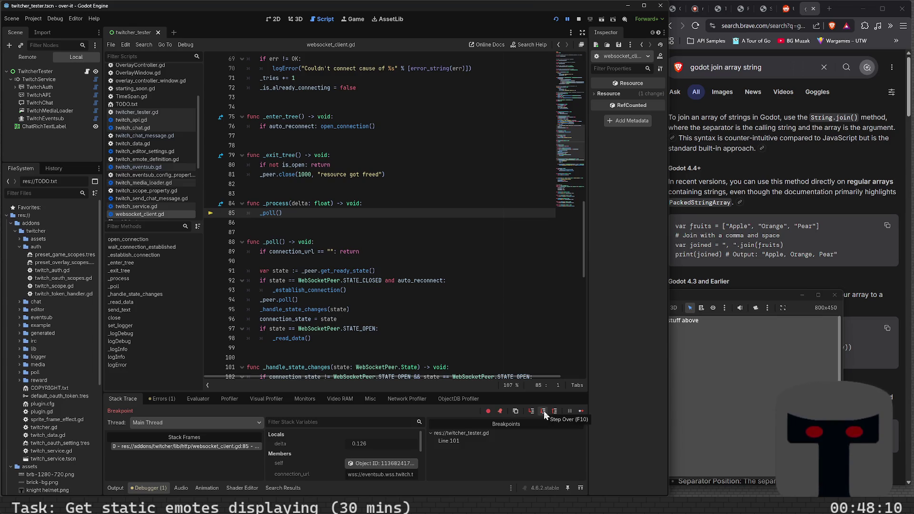
pyautogui.click(544, 412)
pyautogui.click(544, 411)
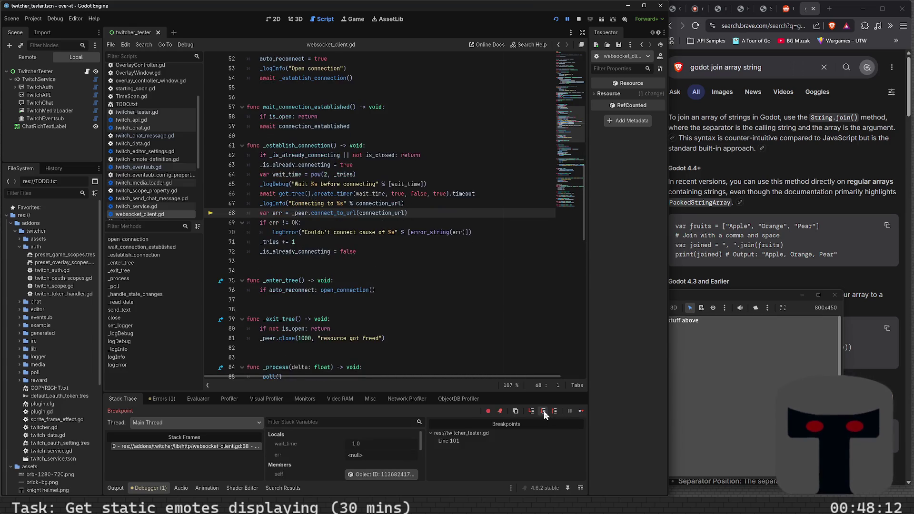
pyautogui.click(544, 412)
pyautogui.click(544, 411)
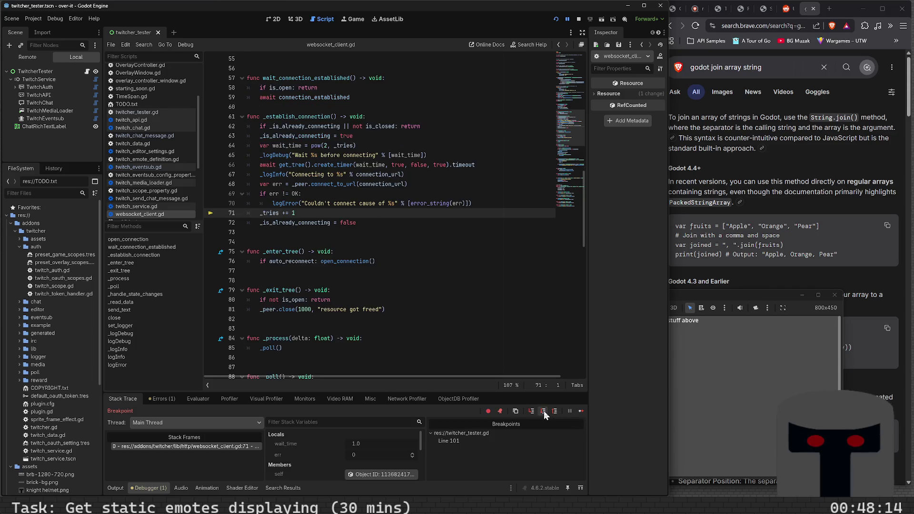
pyautogui.click(544, 412)
pyautogui.click(545, 411)
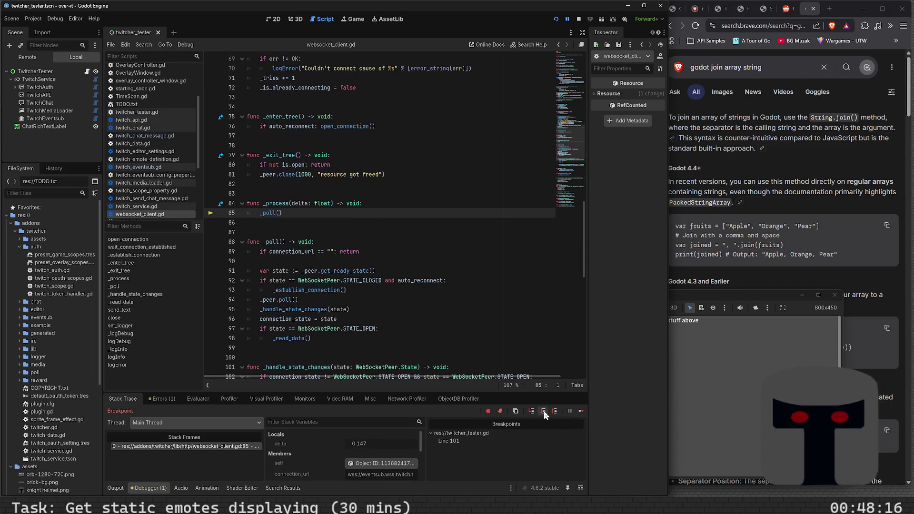
pyautogui.click(545, 412)
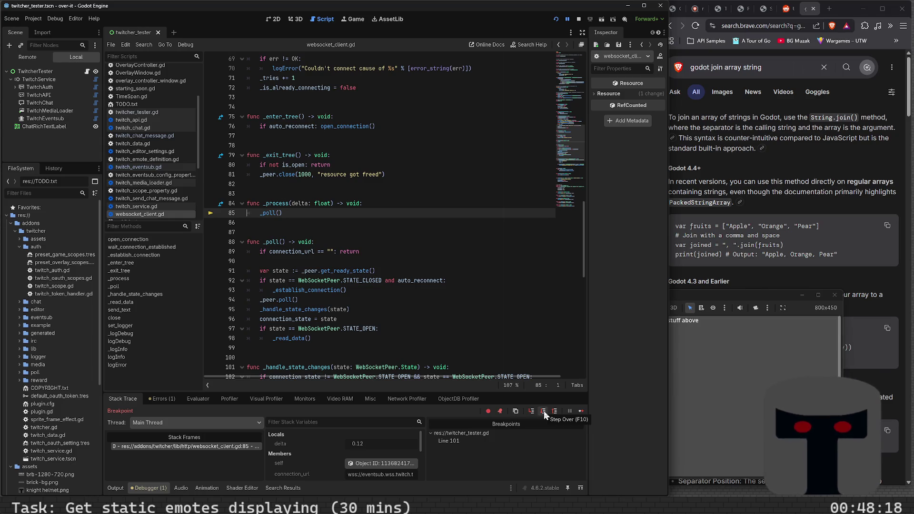
pyautogui.click(544, 412)
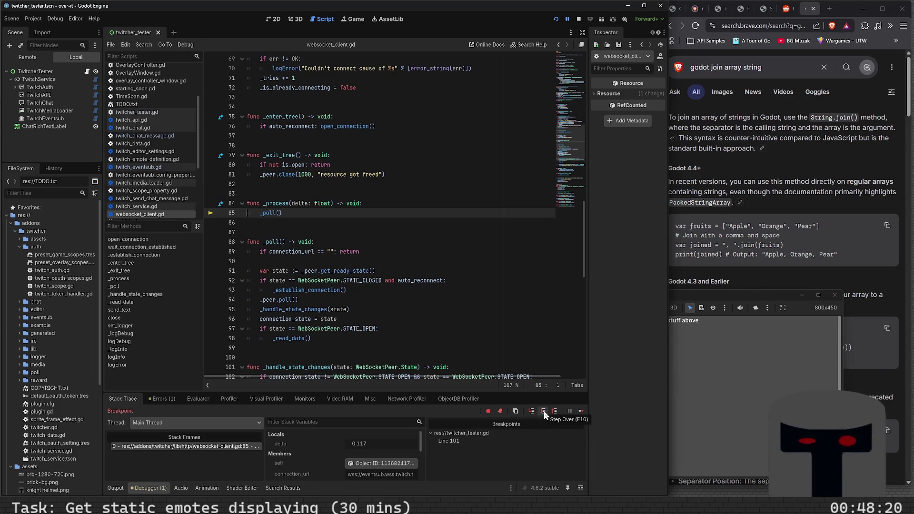
pyautogui.click(544, 412)
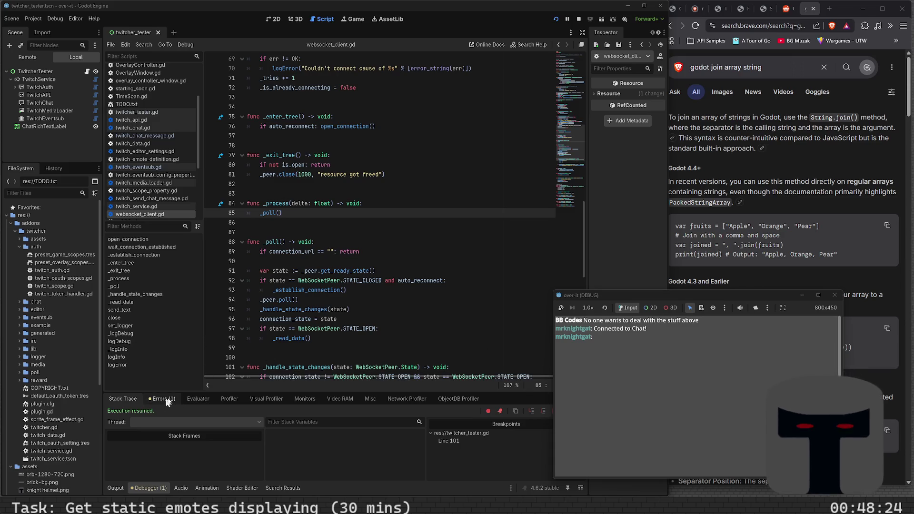
# Show the Output panel to check the printed chat and emote lines.
pyautogui.click(117, 489)
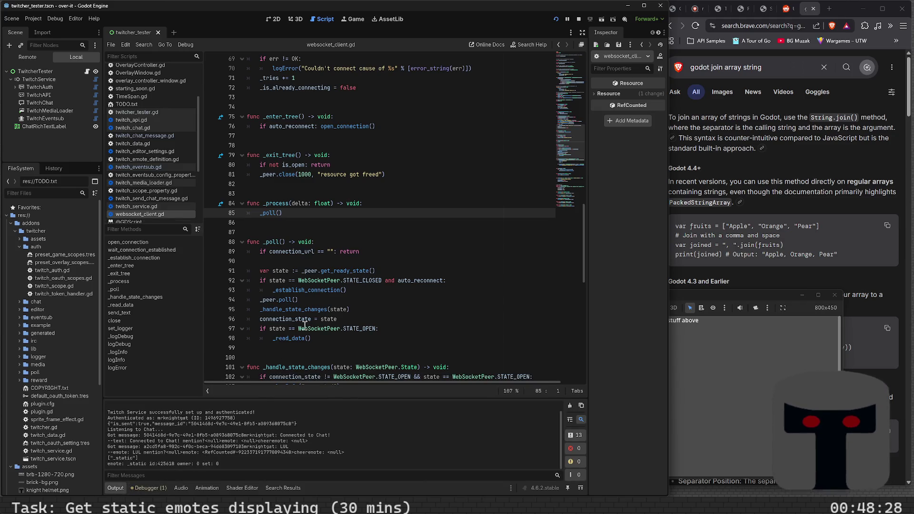
pyautogui.scroll(-2, 338, 286)
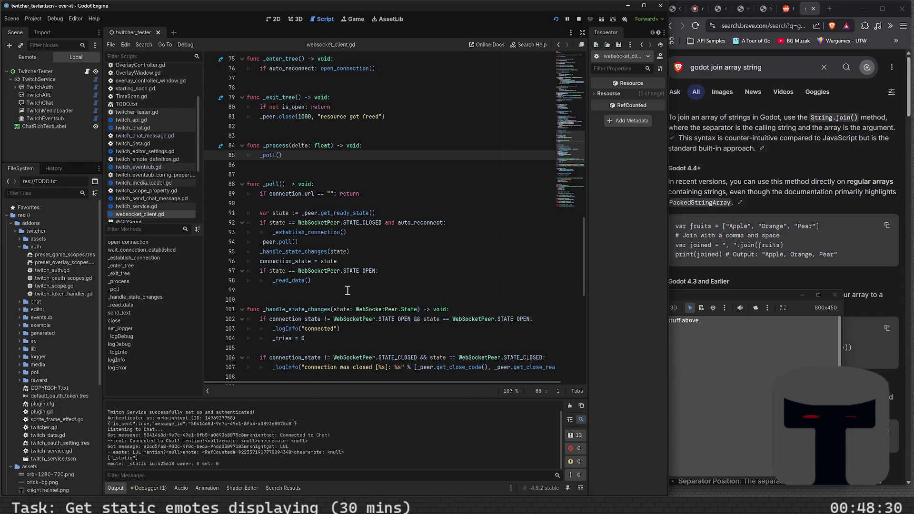
pyautogui.click(357, 168)
pyautogui.scroll(2, 357, 168)
pyautogui.press('Up')
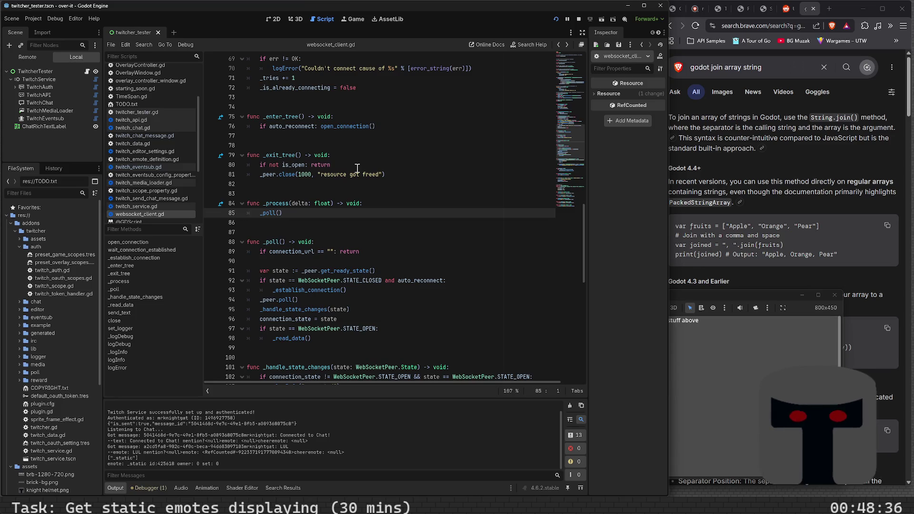
# Toggle between the 2D and Script screens to bring up twitcher_tester.gd.
pyautogui.click(274, 20)
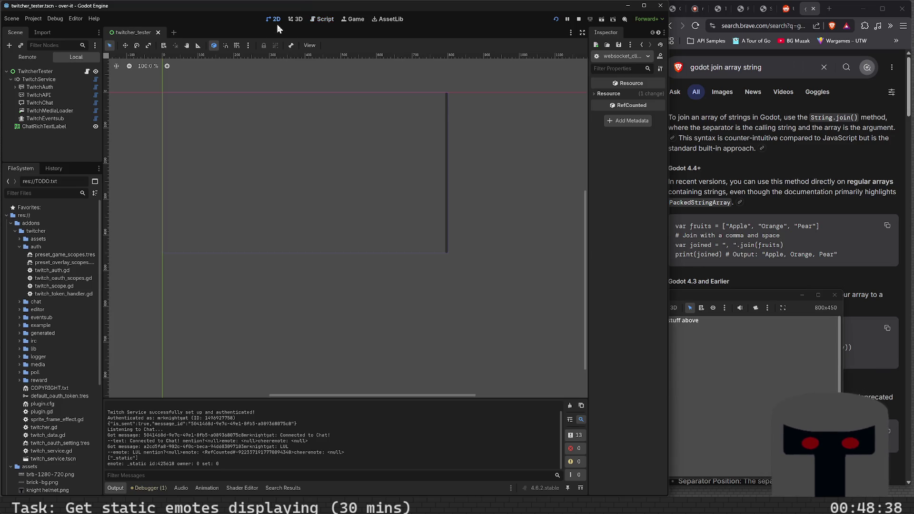
pyautogui.click(324, 19)
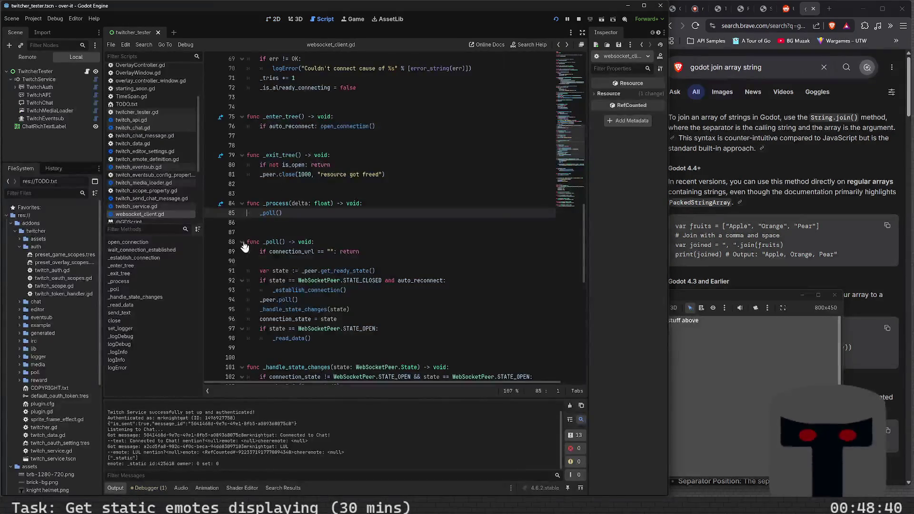
pyautogui.scroll(10, 324, 245)
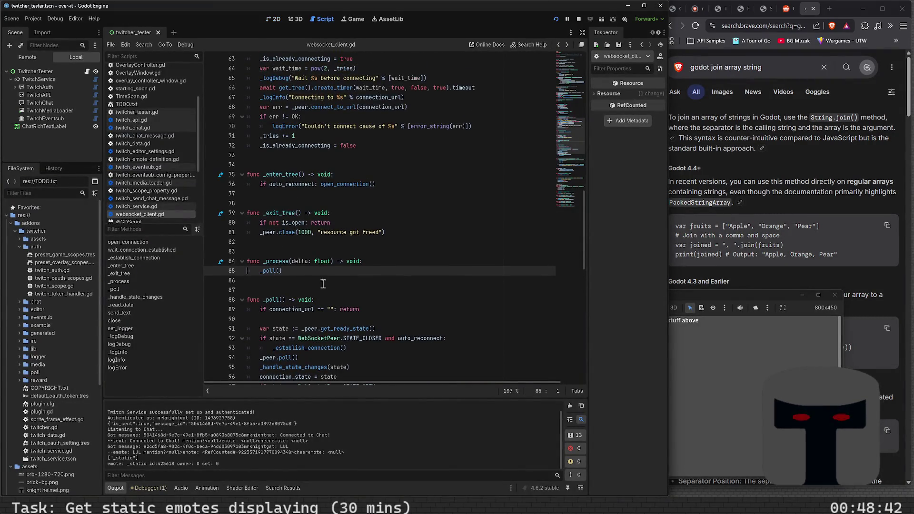
pyautogui.scroll(10, 338, 350)
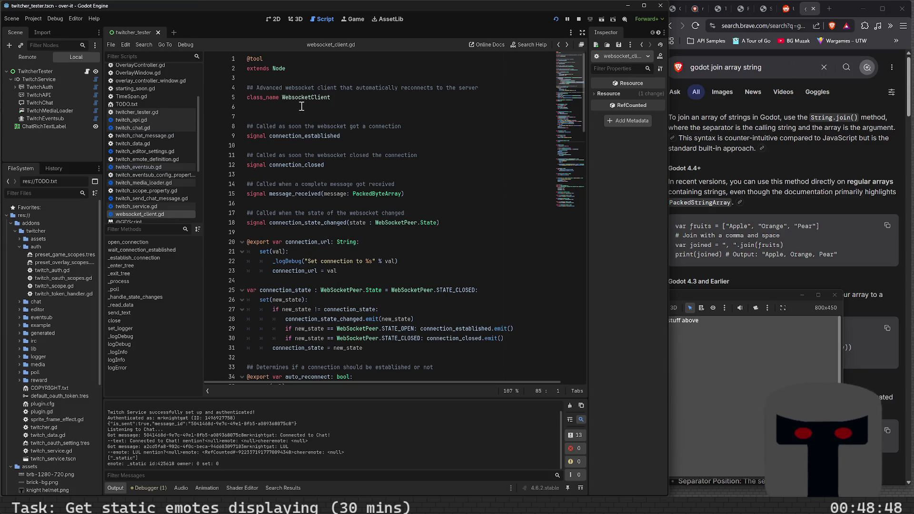
pyautogui.scroll(-3, 319, 222)
pyautogui.scroll(-7, 320, 221)
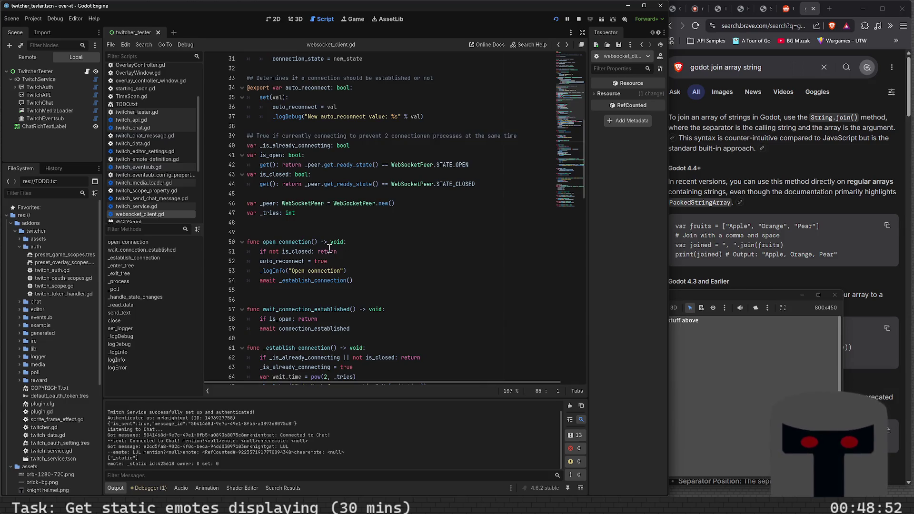
pyautogui.scroll(-7, 334, 255)
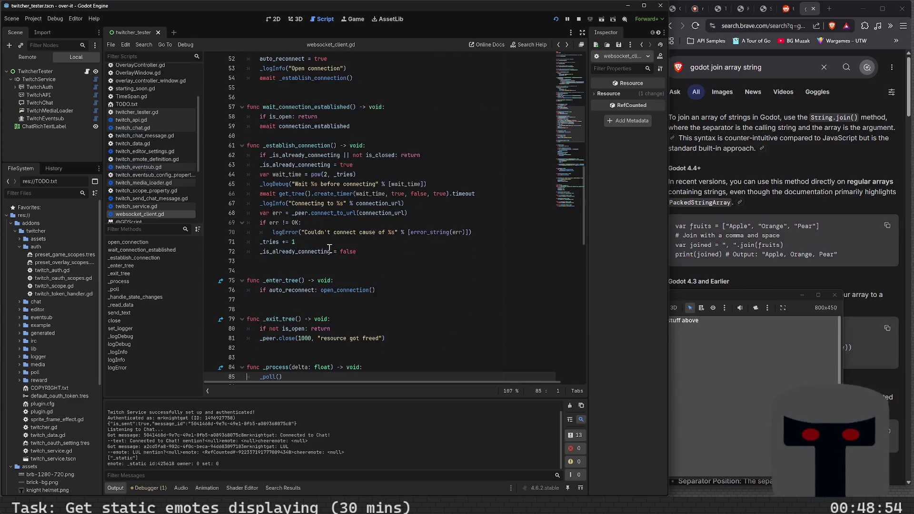
pyautogui.scroll(-2, 329, 248)
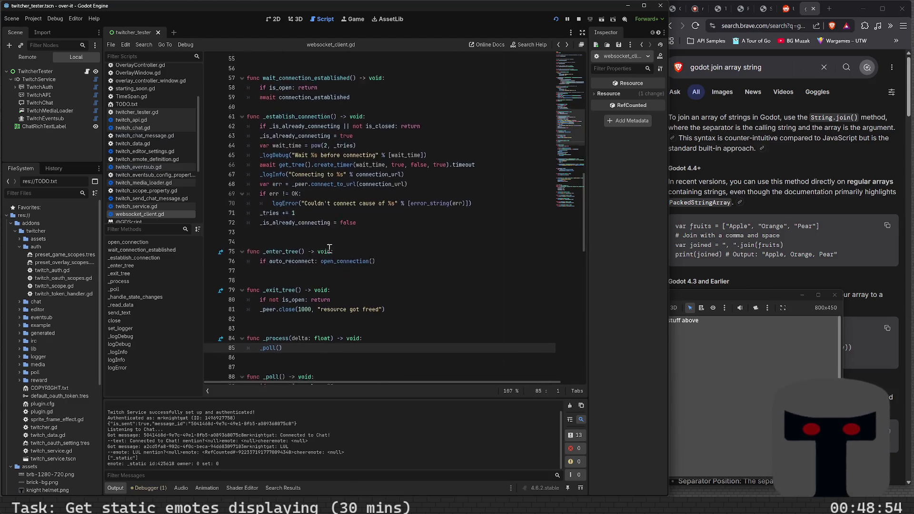
pyautogui.click(273, 21)
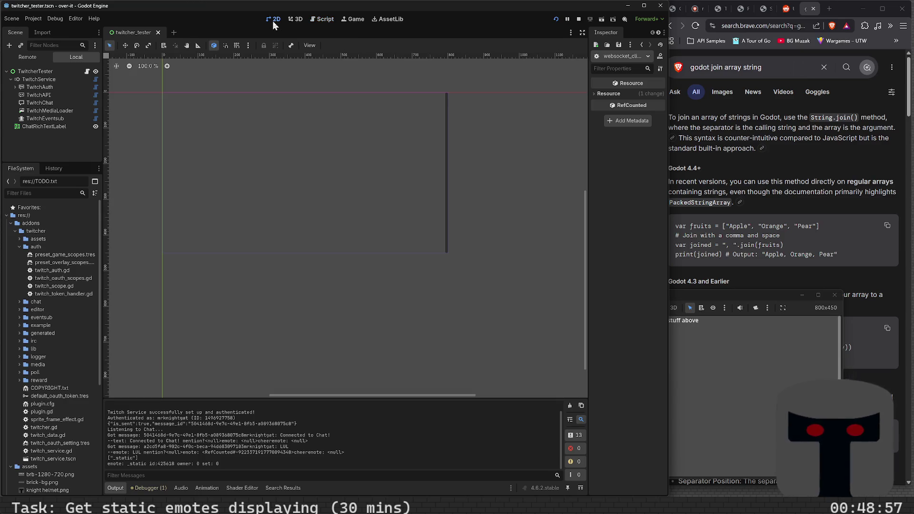
pyautogui.click(330, 18)
# On twitcher_tester.gd's line 103, Ctrl+click the SpriteFrames type to open its class reference.
pyautogui.click(166, 110)
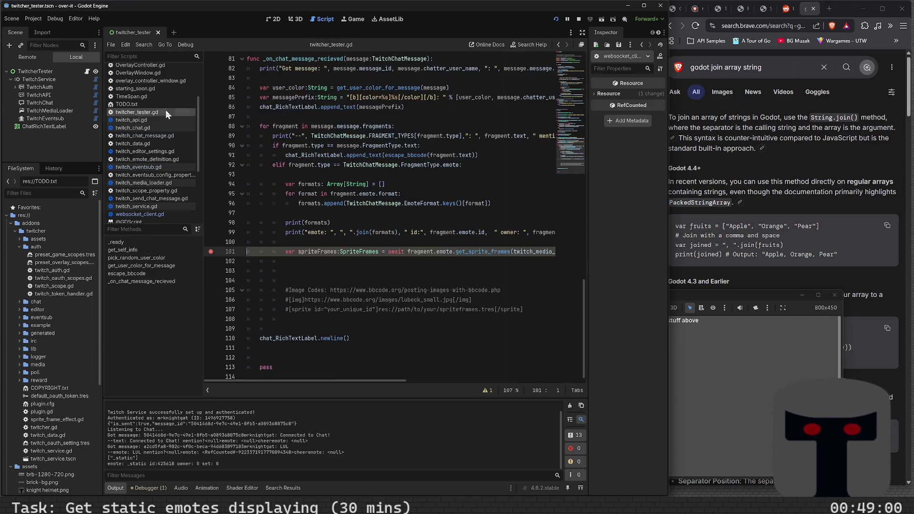
pyautogui.click(343, 277)
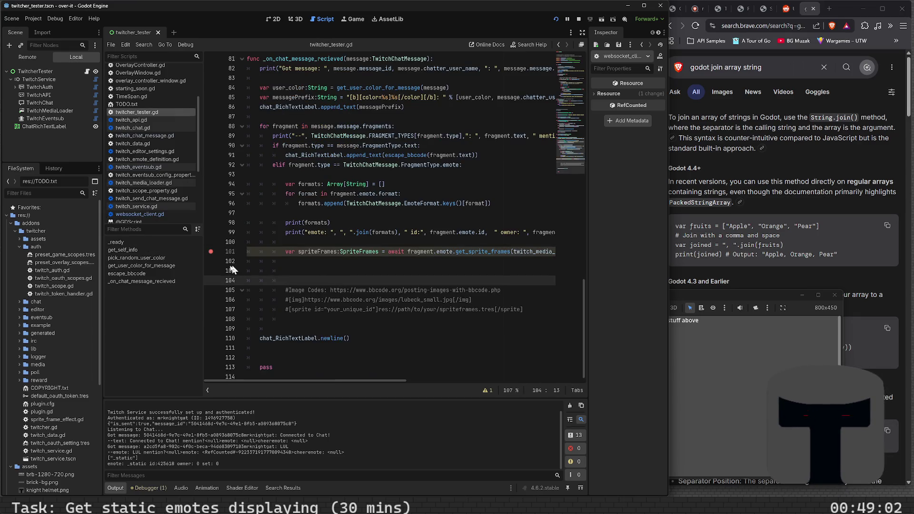
pyautogui.click(300, 267)
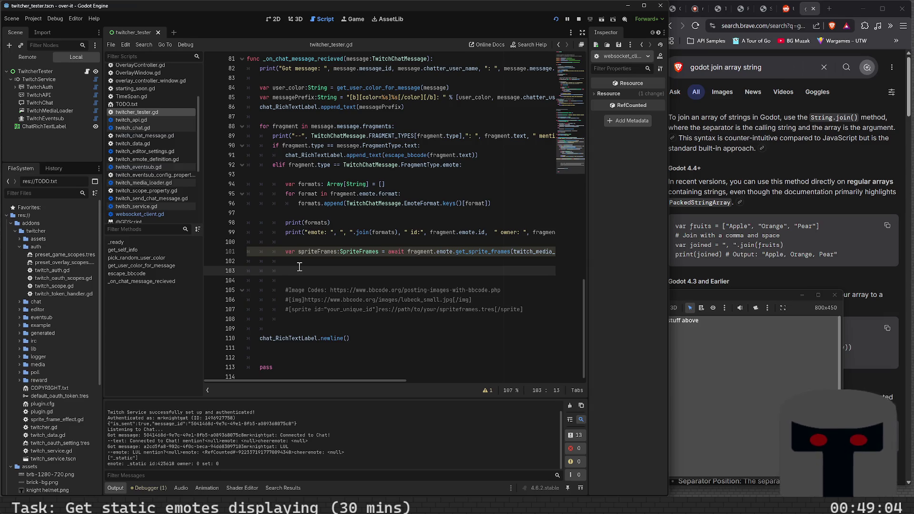
pyautogui.write('print')
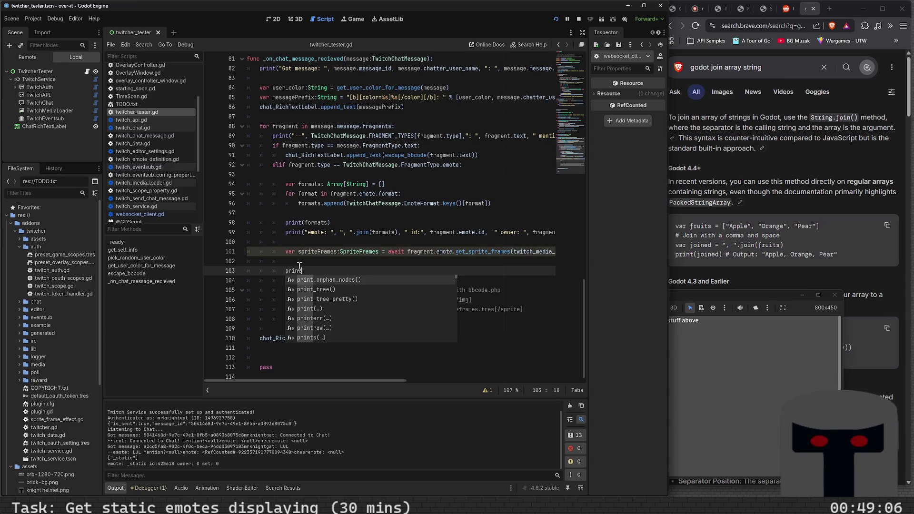
pyautogui.press('BackSpace')
pyautogui.press('BackSpace')
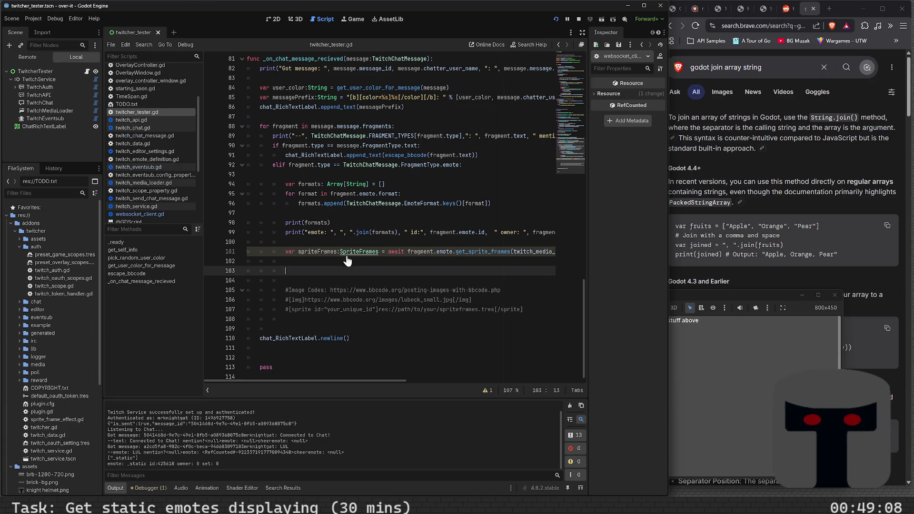
pyautogui.keyDown('ctrl'); pyautogui.click(364, 256); pyautogui.keyUp('ctrl')
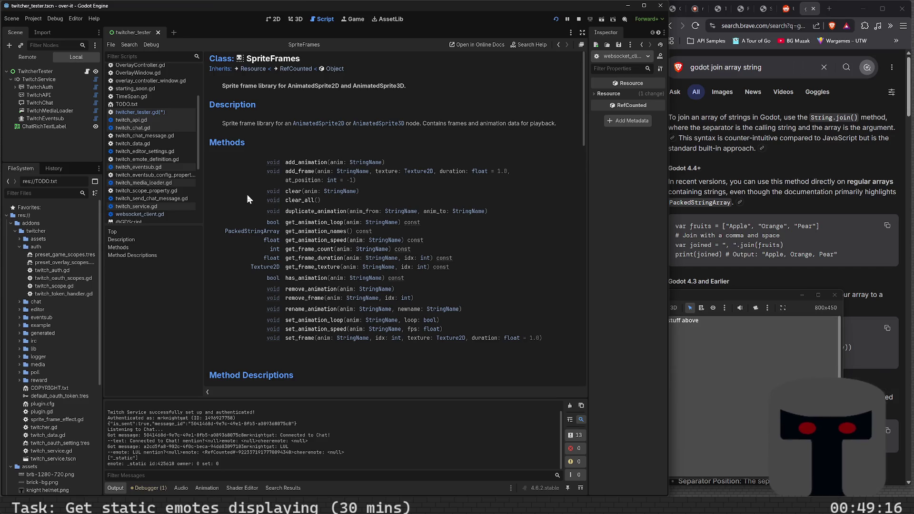
# Scroll down through the SpriteFrames Method Descriptions.
pyautogui.scroll(-1, 247, 194)
pyautogui.scroll(-2, 247, 195)
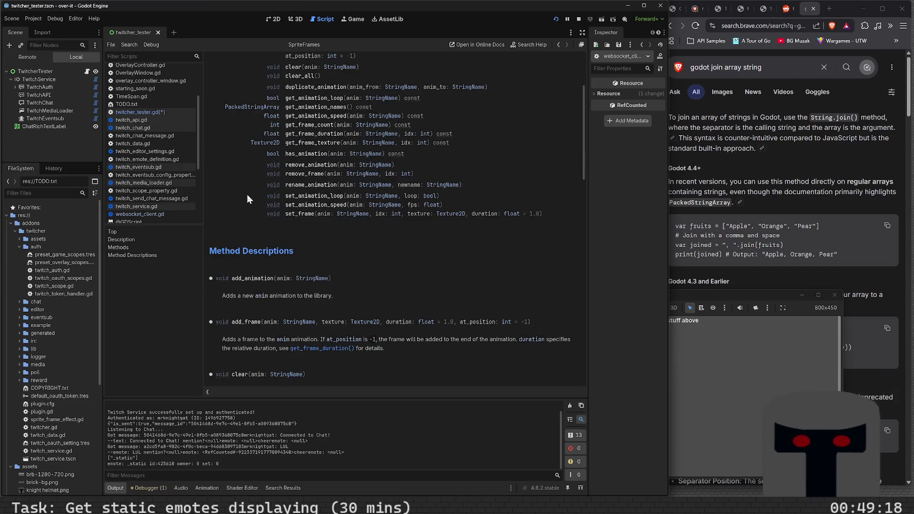
pyautogui.scroll(-4, 247, 194)
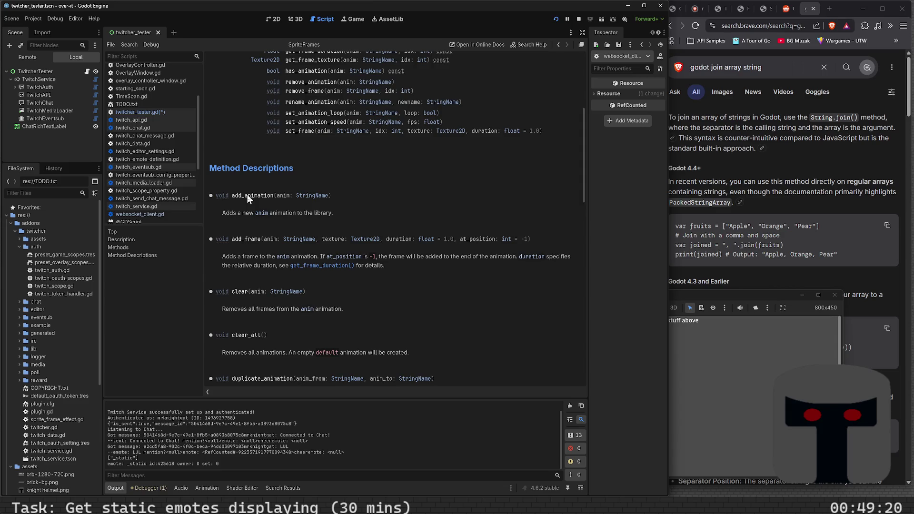
pyautogui.scroll(-3, 279, 233)
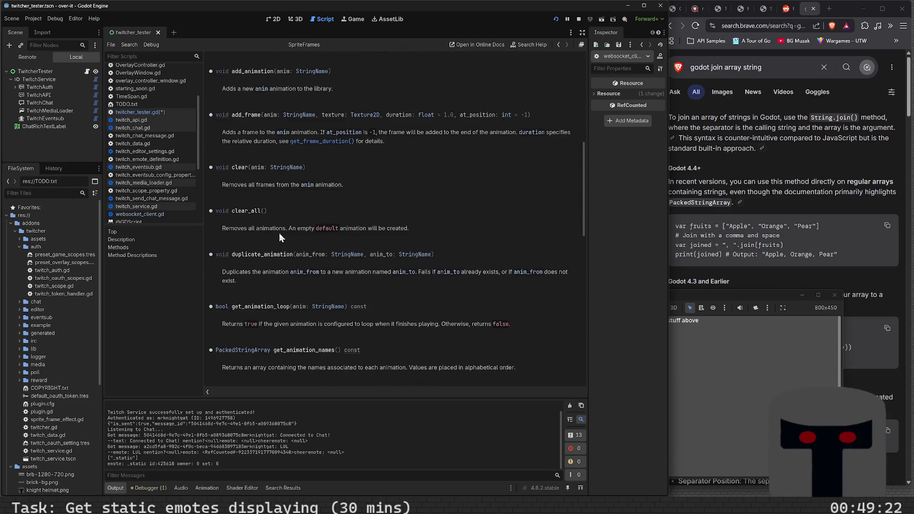
pyautogui.scroll(-2, 279, 233)
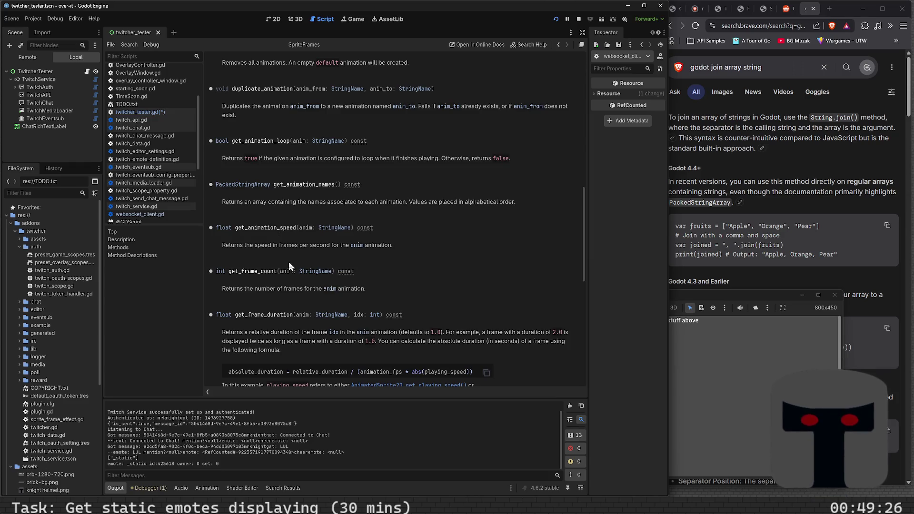
pyautogui.scroll(-3, 275, 263)
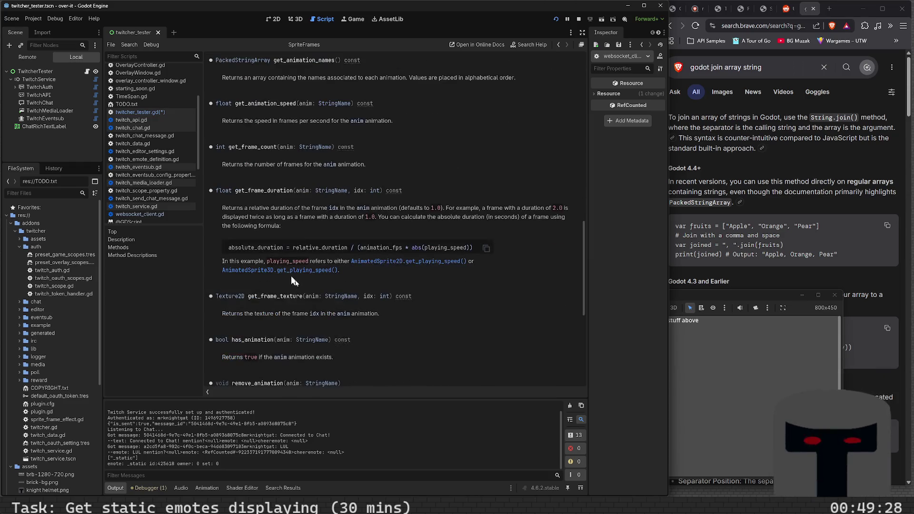
pyautogui.scroll(-1, 298, 288)
pyautogui.scroll(-1, 298, 288)
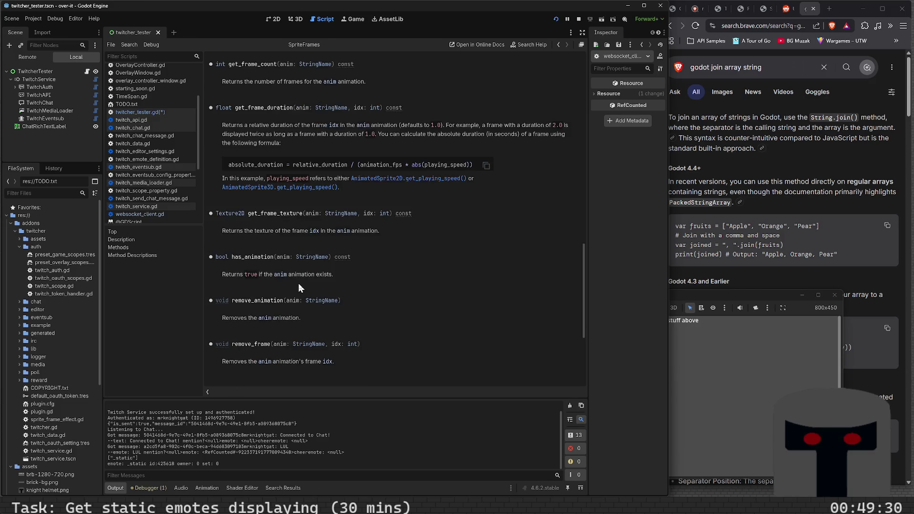
pyautogui.scroll(-2, 298, 284)
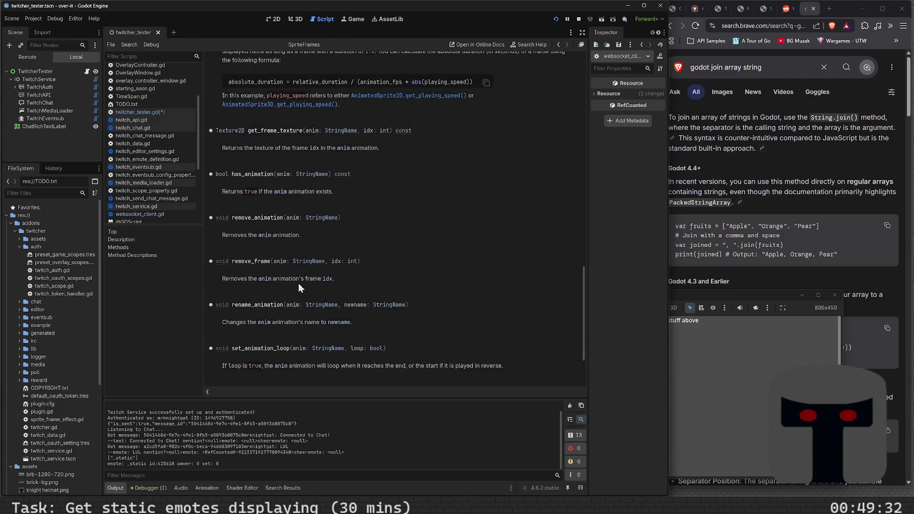
pyautogui.scroll(-1, 298, 284)
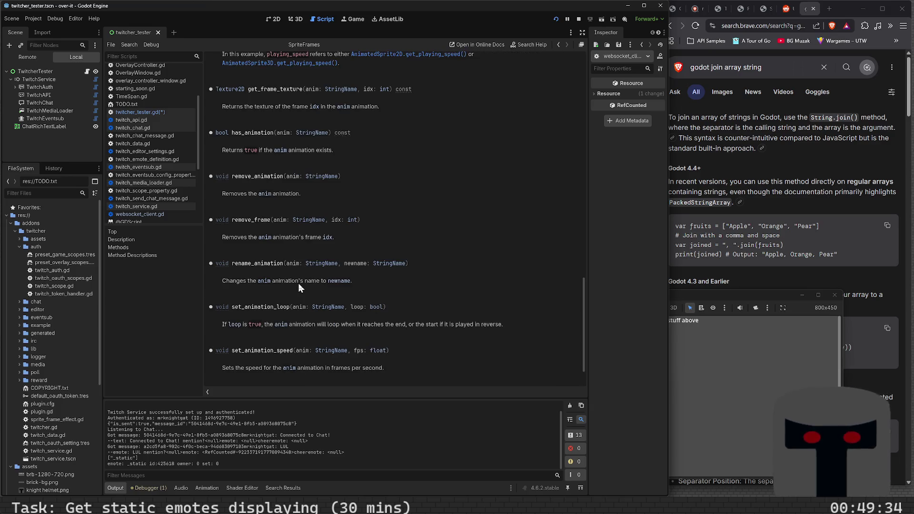
pyautogui.scroll(-1, 298, 284)
pyautogui.scroll(-1, 299, 284)
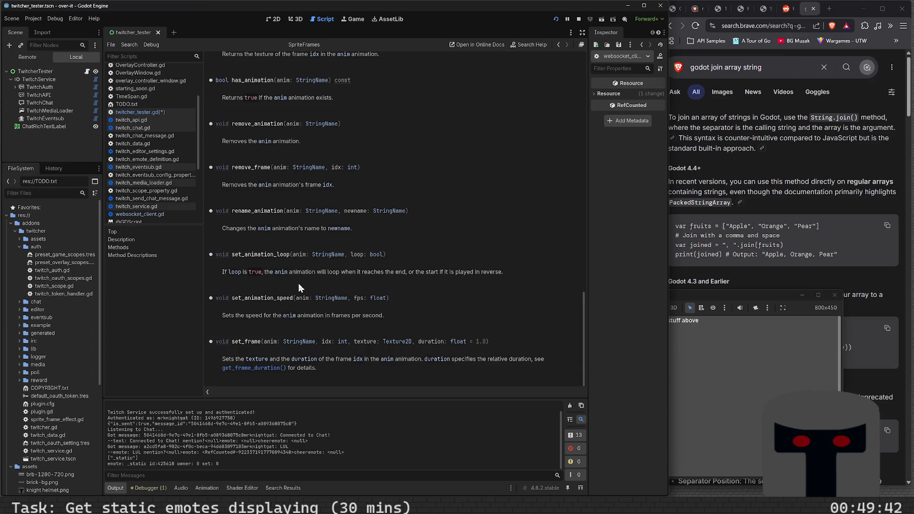
# Scroll back up the SpriteFrames methods, then go back to twitcher_tester.gd with Alt+Left.
pyautogui.scroll(1, 299, 284)
pyautogui.scroll(2, 299, 284)
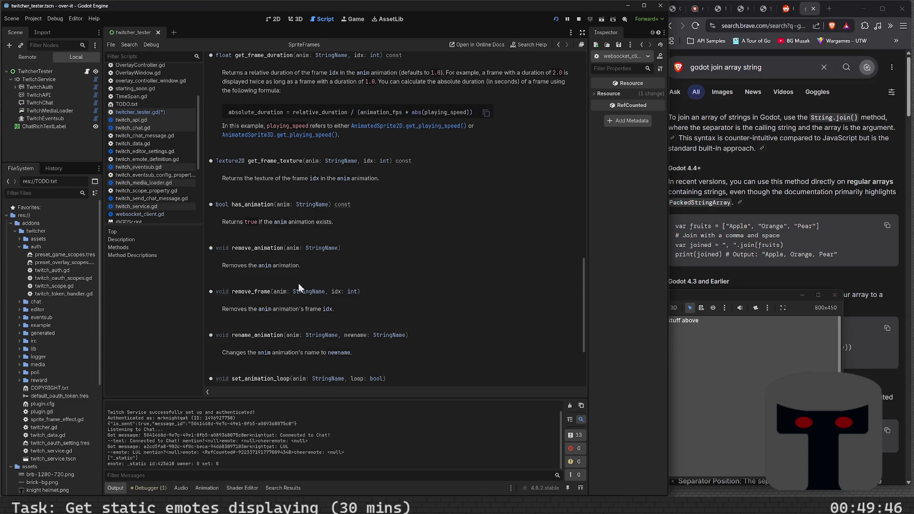
pyautogui.scroll(1, 337, 285)
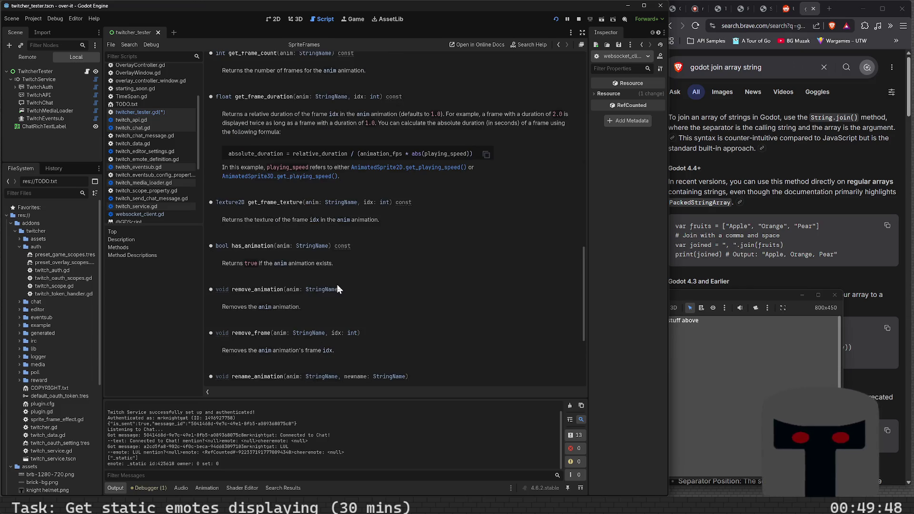
pyautogui.scroll(2, 342, 288)
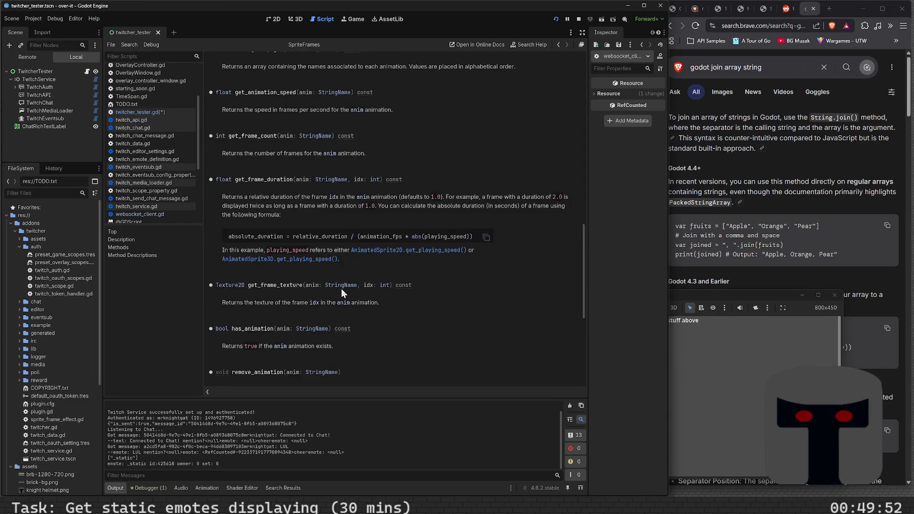
pyautogui.scroll(3, 341, 289)
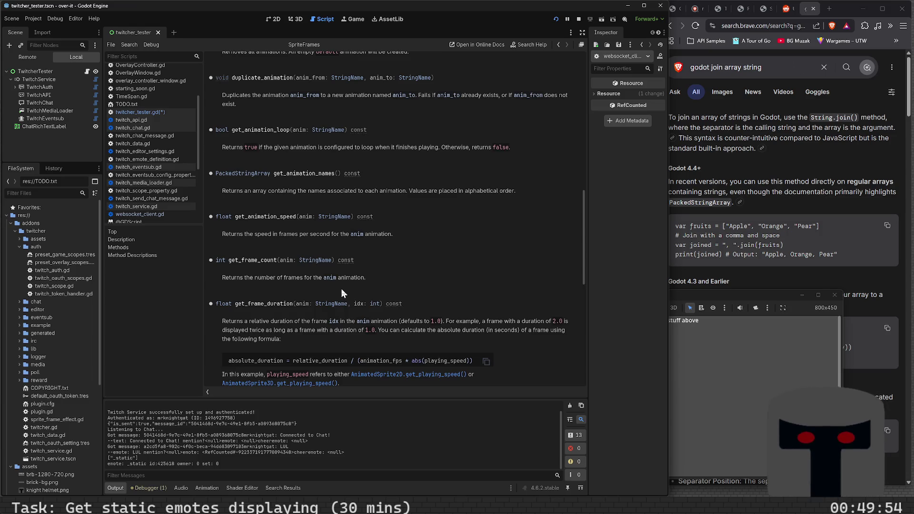
pyautogui.scroll(2, 342, 289)
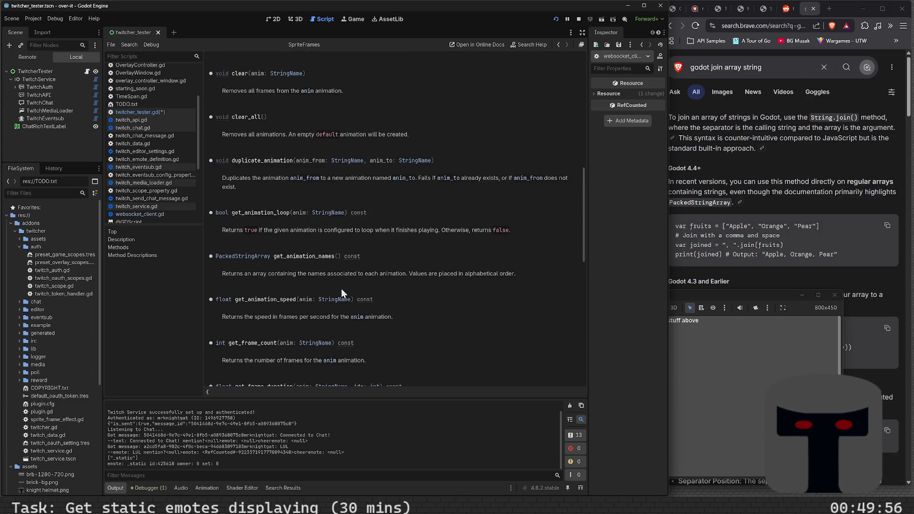
pyautogui.scroll(4, 341, 289)
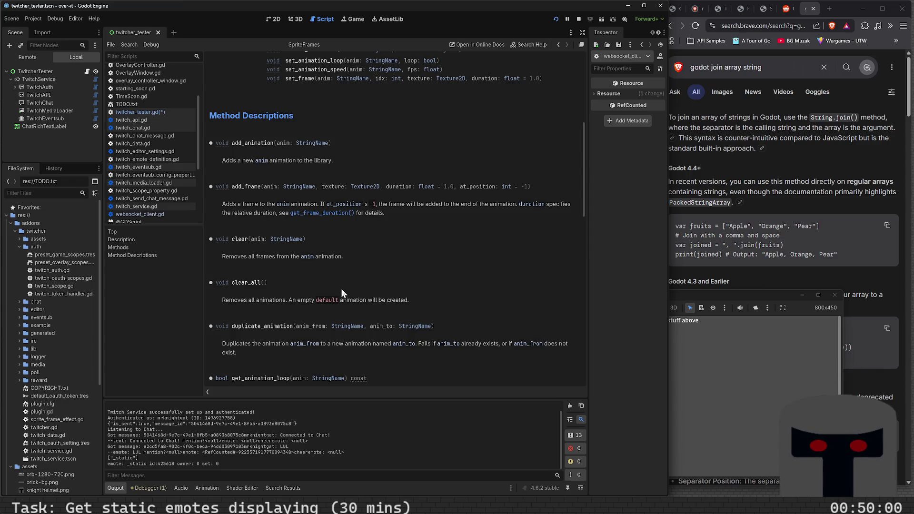
pyautogui.scroll(-8, 341, 289)
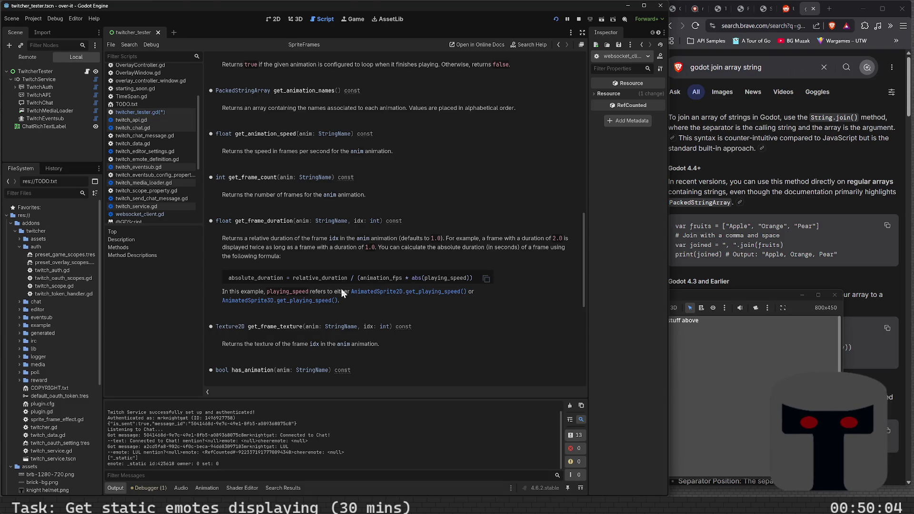
pyautogui.hotkey('alt', 'Left')
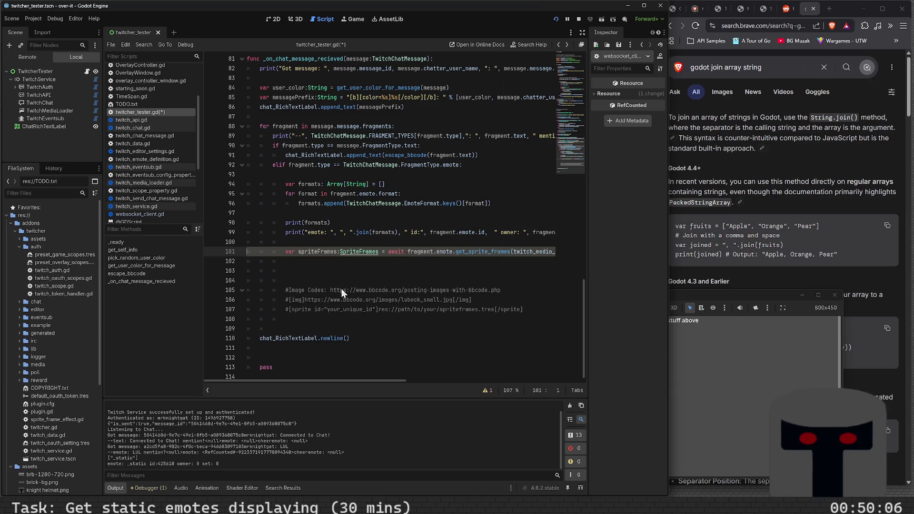
# Write print("Frame Count: ", spriteFrames) on an indented line 103, save the script, and run with F5.
pyautogui.press('End')
pyautogui.press('Return')
pyautogui.press('Return')
pyautogui.press('Tab')
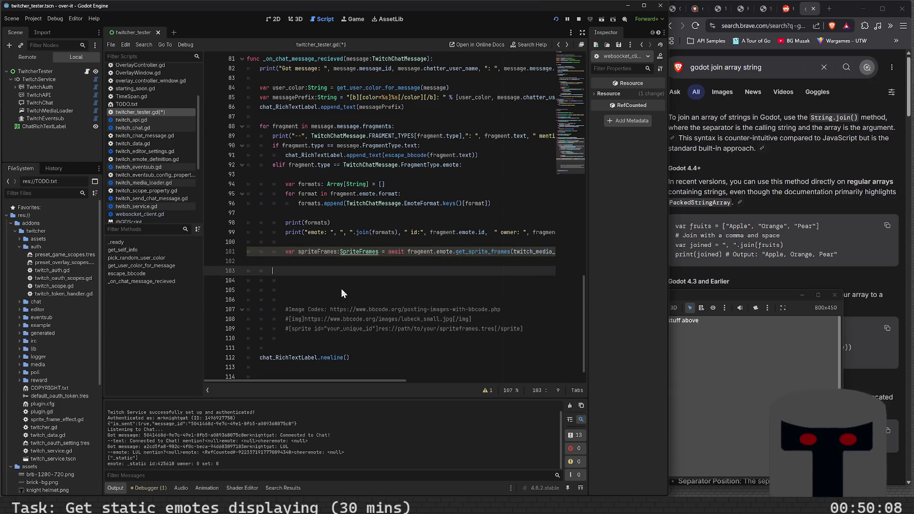
pyautogui.write('print("')
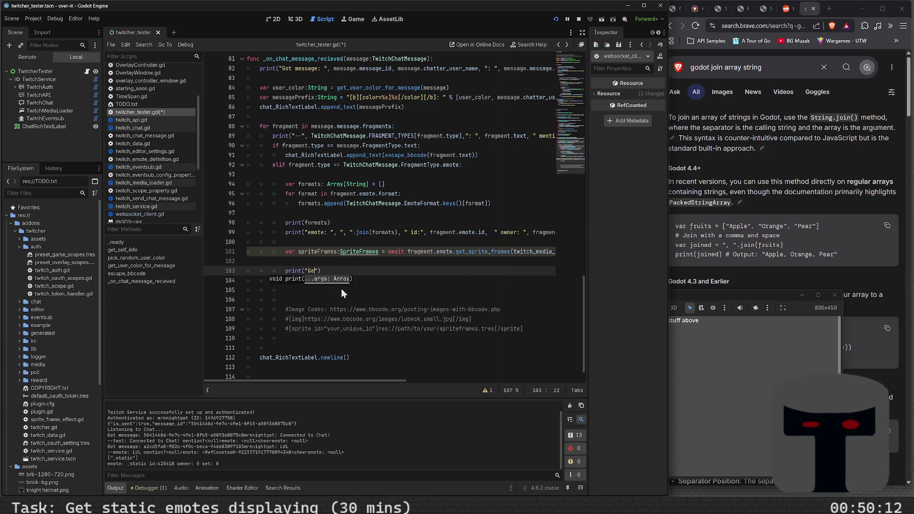
pyautogui.write('Frame')
pyautogui.write(' Count')
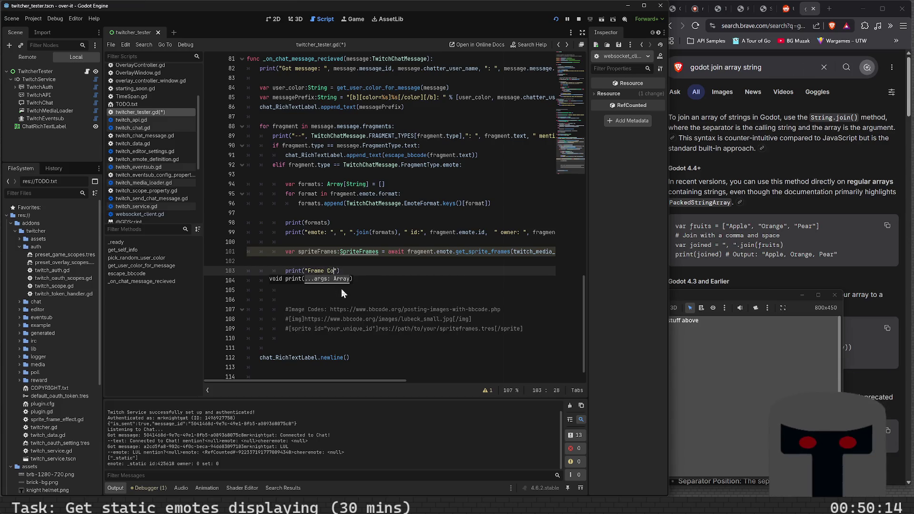
pyautogui.write(':')
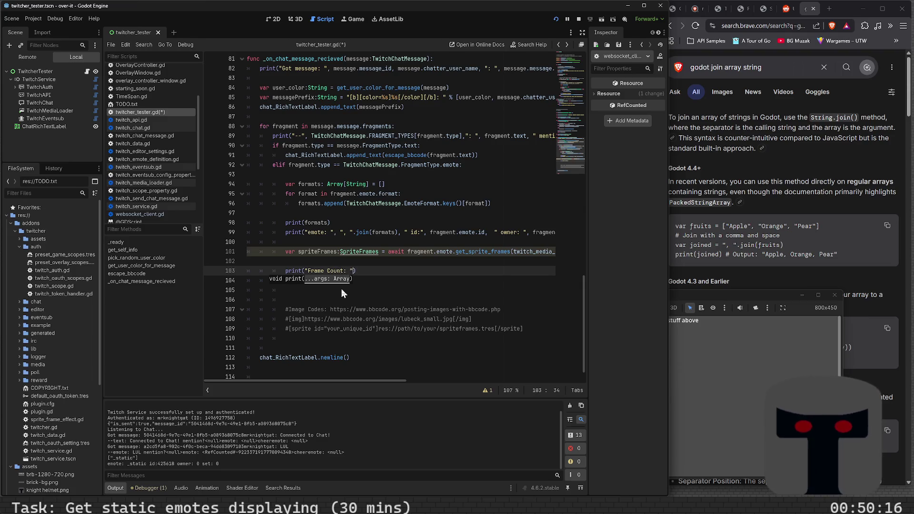
pyautogui.press('BackSpace')
pyautogui.write(', sprite')
pyautogui.write('Frames')
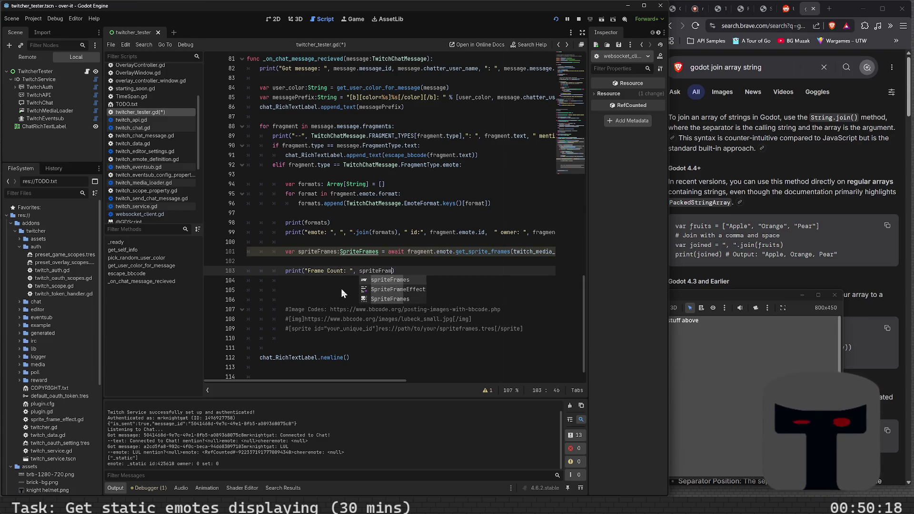
pyautogui.write(')')
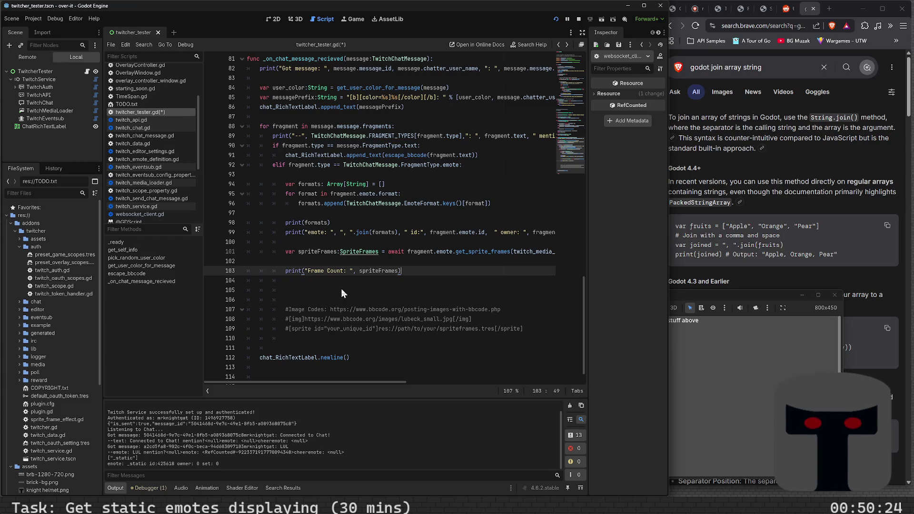
pyautogui.hotkey('ctrl', 's')
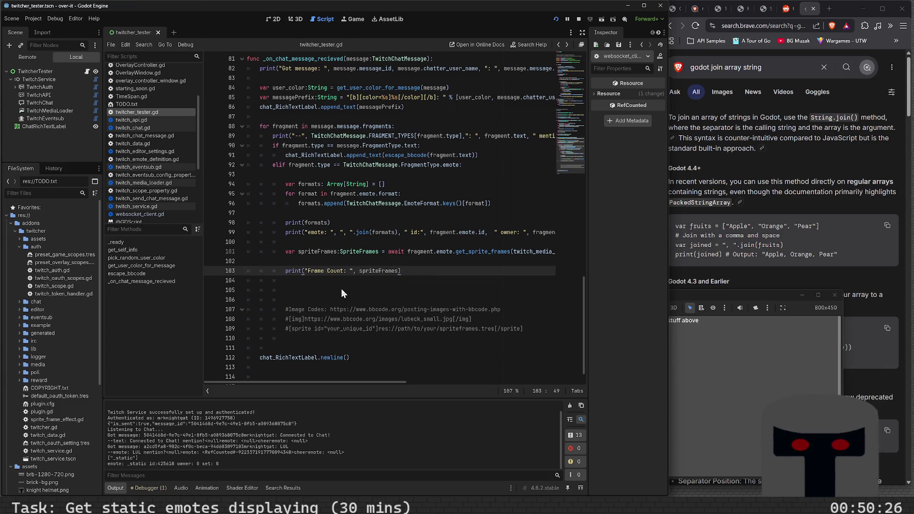
pyautogui.press('F5')
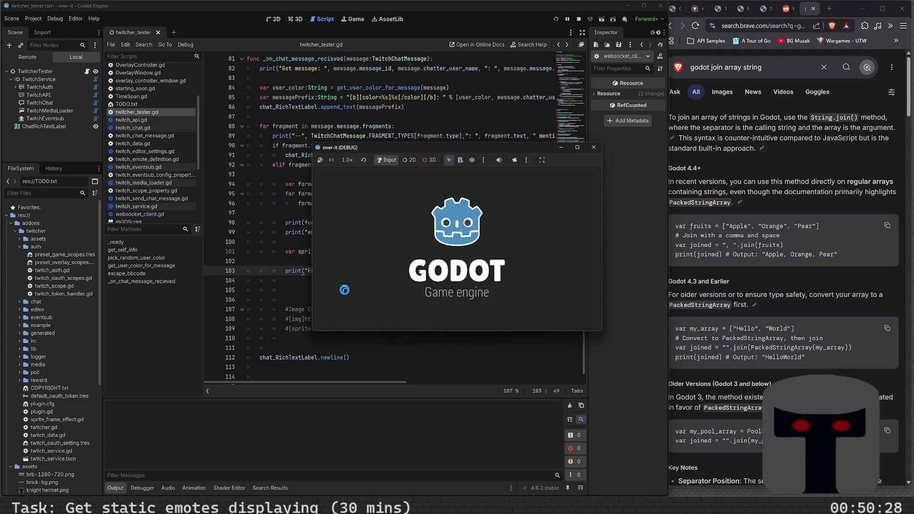
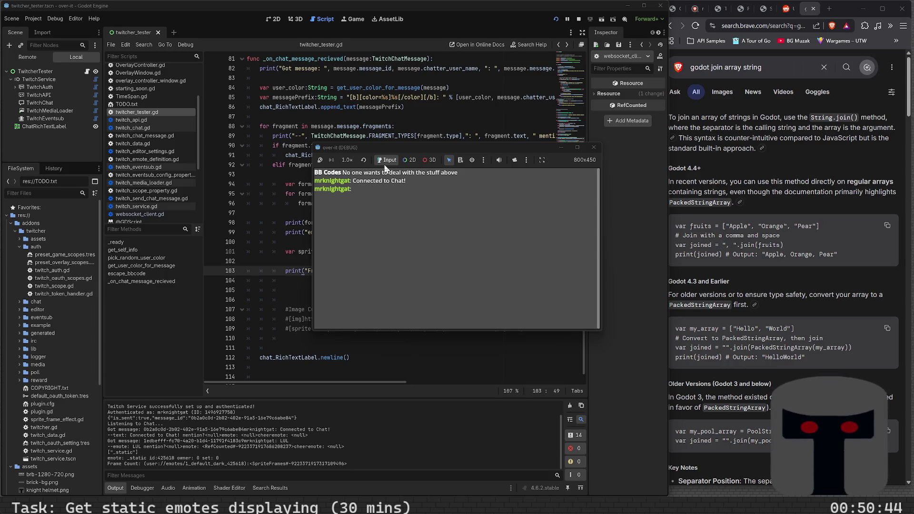
# Move the DEBUG game window to the right, refocus twitcher_tester.gd, and hold Ctrl over SpriteFrames.
pyautogui.moveTo(395, 149)
pyautogui.mouseDown()
pyautogui.moveTo(682, 220)
pyautogui.moveTo(666, 224)
pyautogui.mouseUp()
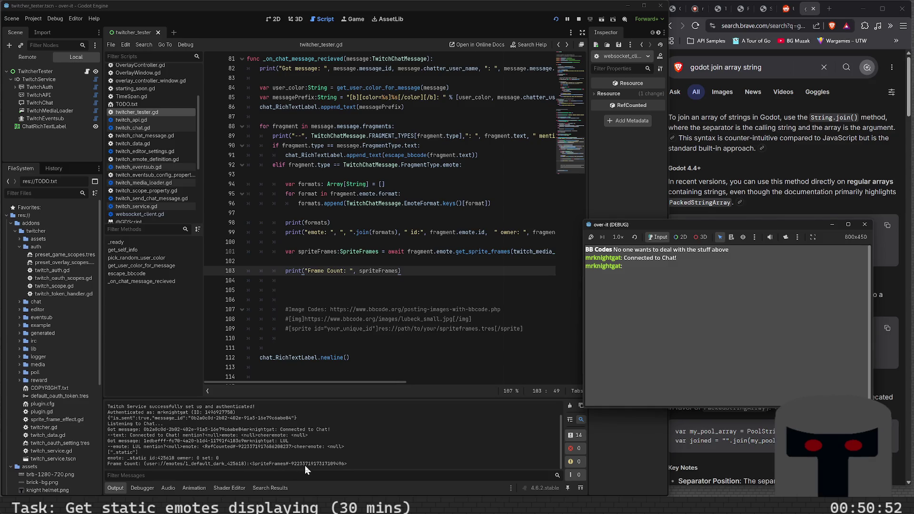
pyautogui.click(352, 299)
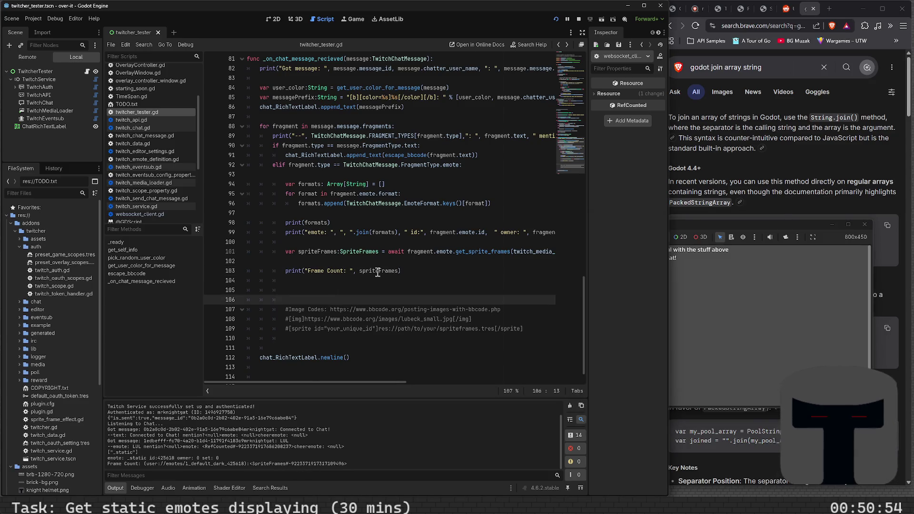
pyautogui.press('ctrl')
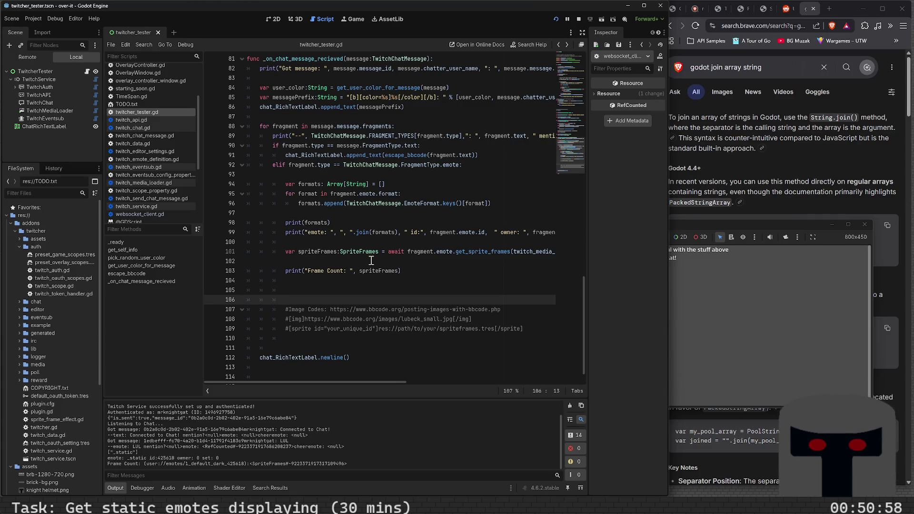
pyautogui.keyDown('ctrl'); pyautogui.click(366, 256); pyautogui.keyUp('ctrl')
pyautogui.scroll(-2, 350, 254)
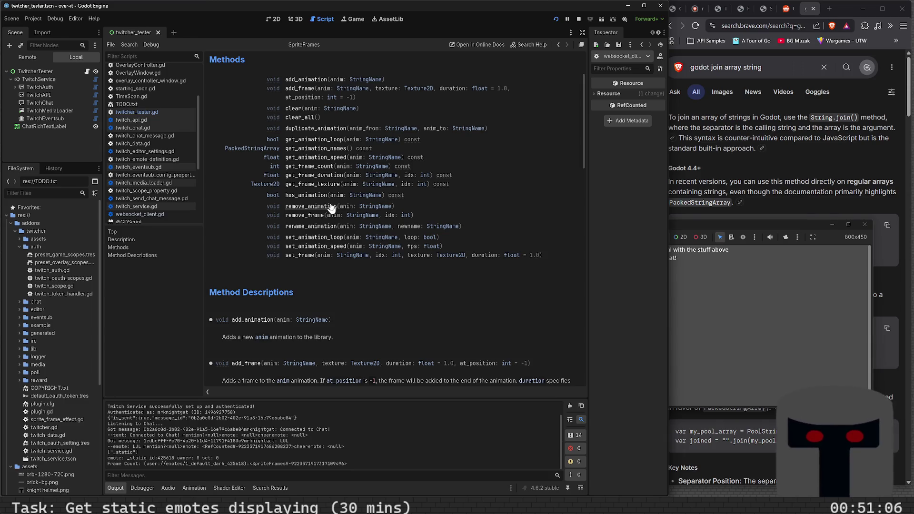
pyautogui.scroll(-5, 324, 258)
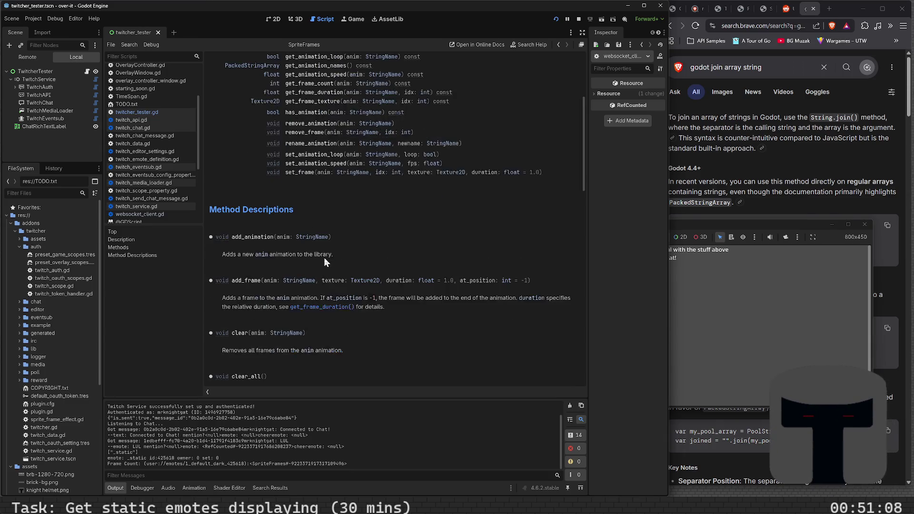
pyautogui.scroll(-2, 324, 258)
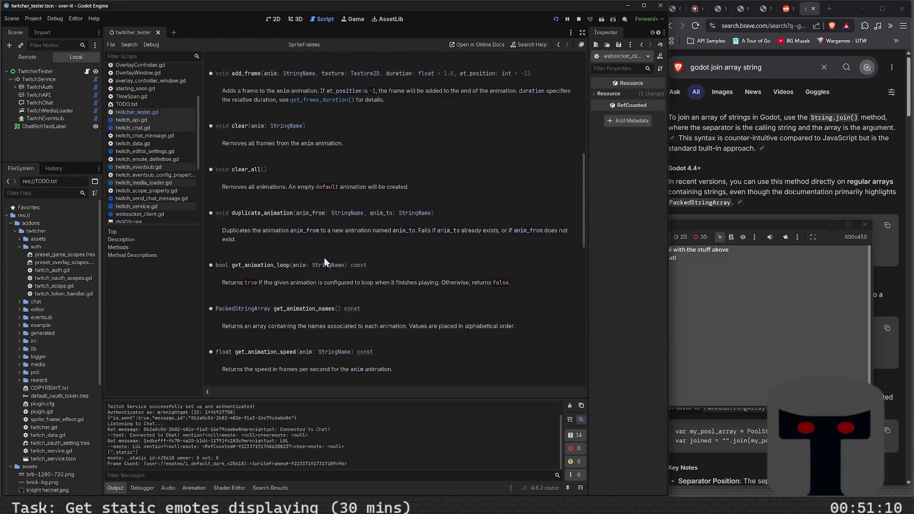
pyautogui.scroll(-4, 324, 258)
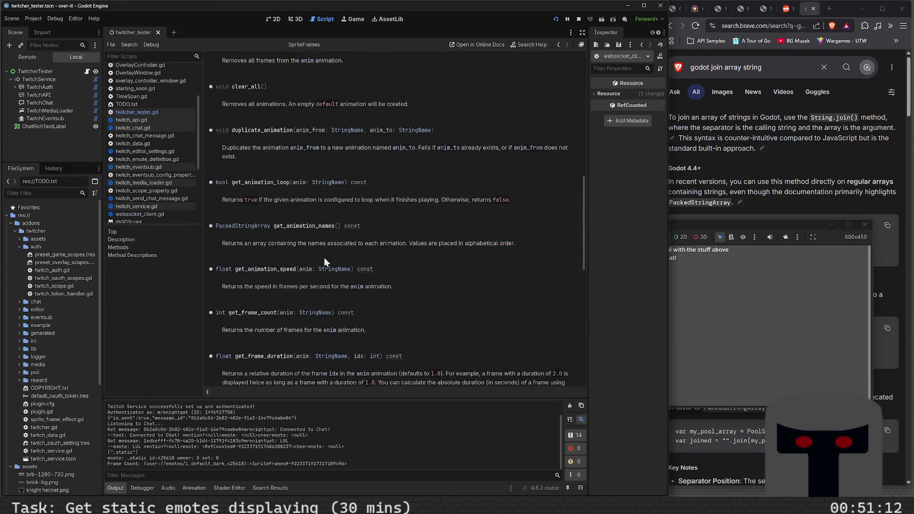
pyautogui.scroll(-3, 324, 258)
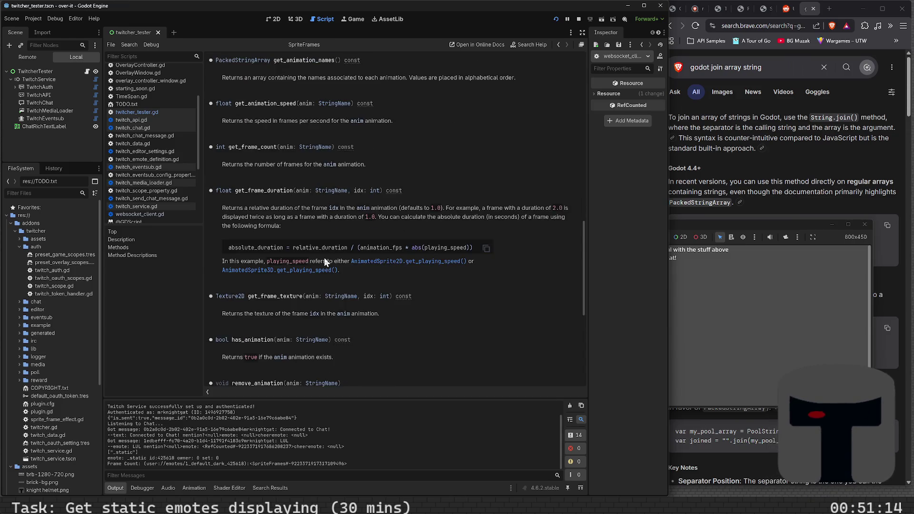
pyautogui.scroll(-4, 324, 258)
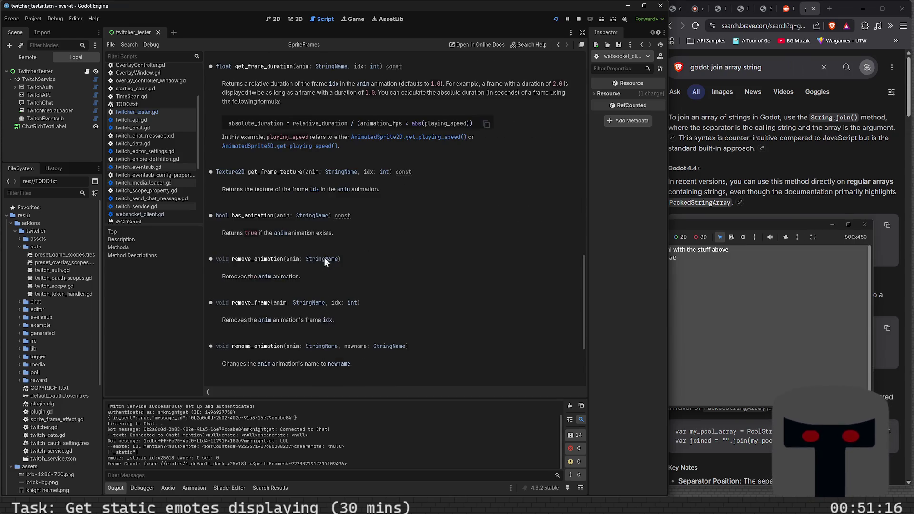
pyautogui.scroll(-1, 324, 258)
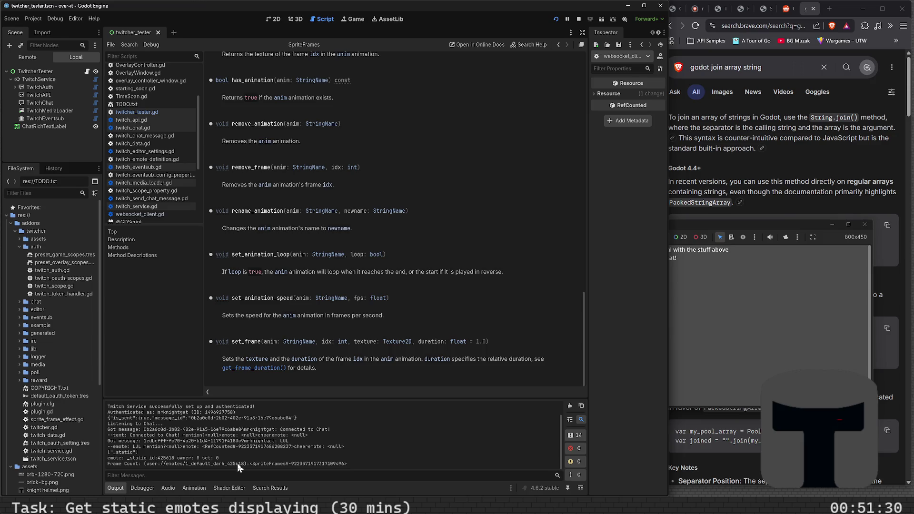
pyautogui.scroll(5, 363, 323)
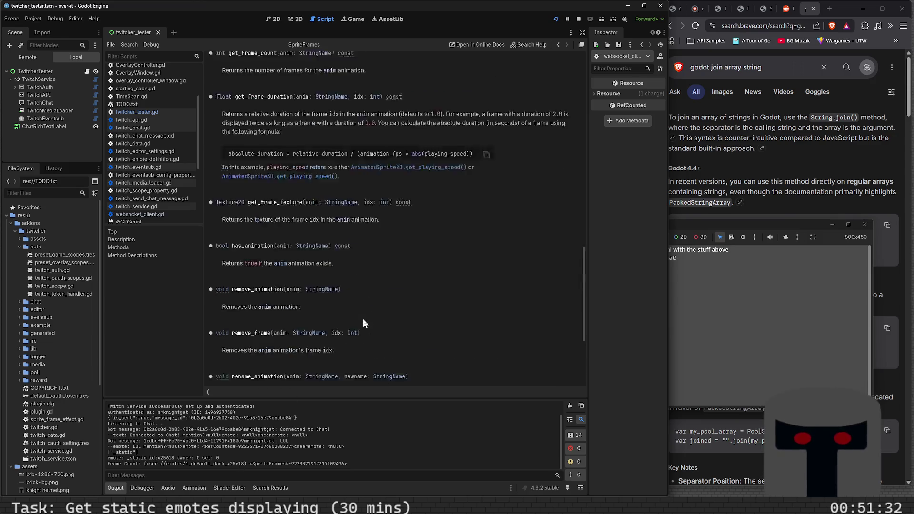
pyautogui.scroll(8, 363, 323)
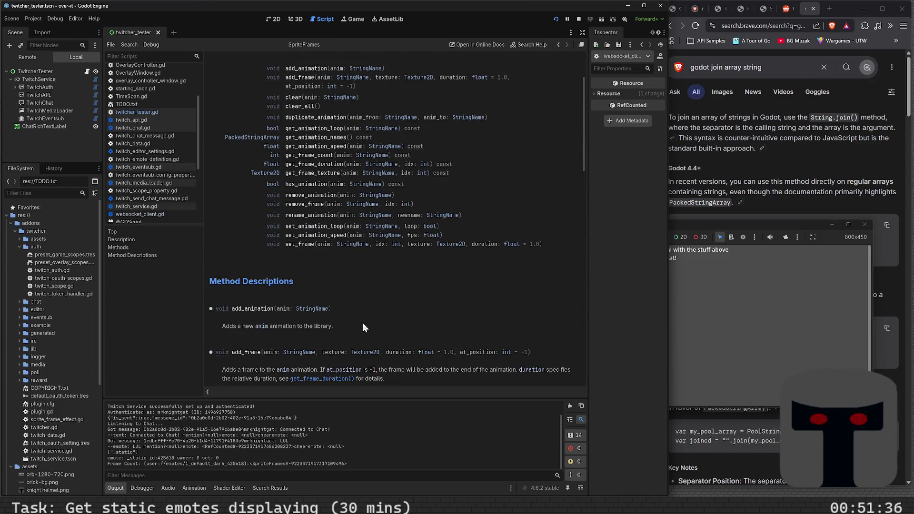
pyautogui.hotkey('alt', 'Left')
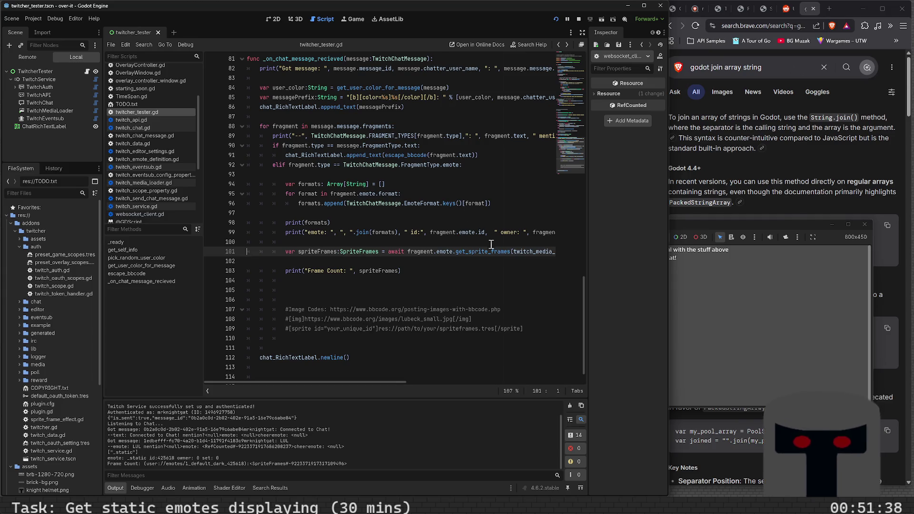
# Follow get_sprite_frames, then its get_emotes_by_definition call, into twitch_media_loader.gd.
pyautogui.keyDown('ctrl'); pyautogui.click(484, 251); pyautogui.keyUp('ctrl')
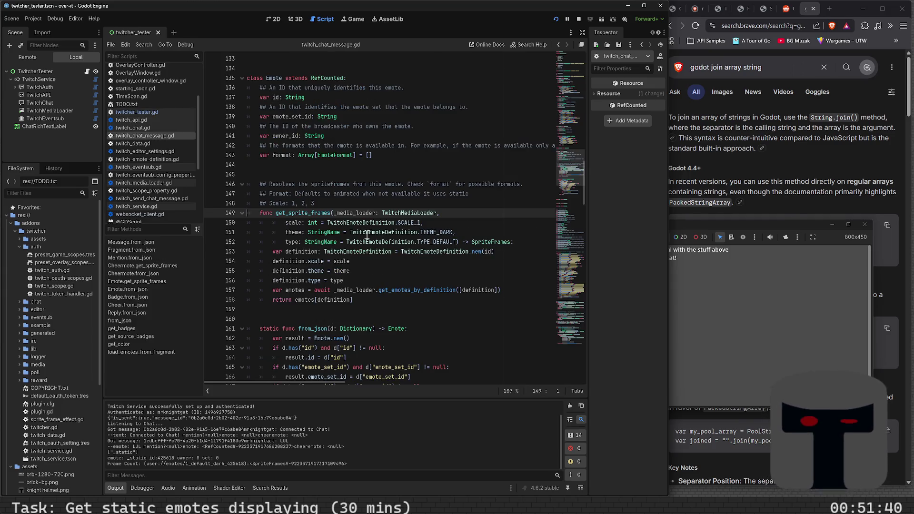
pyautogui.scroll(-2, 370, 258)
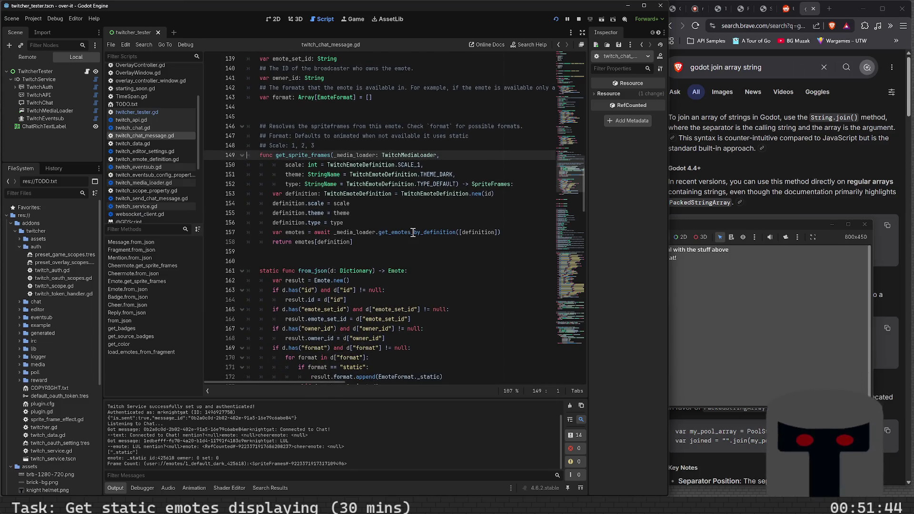
pyautogui.click(412, 232)
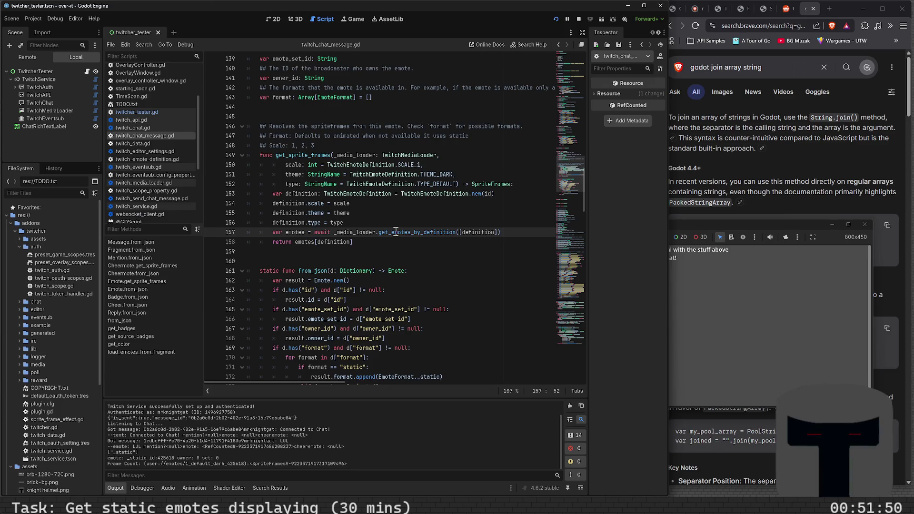
pyautogui.scroll(-20, 395, 247)
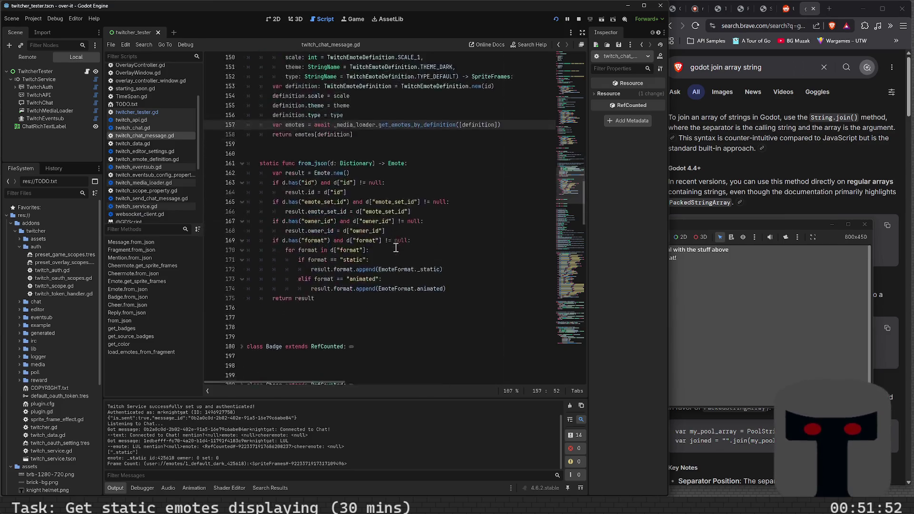
pyautogui.scroll(-5, 395, 248)
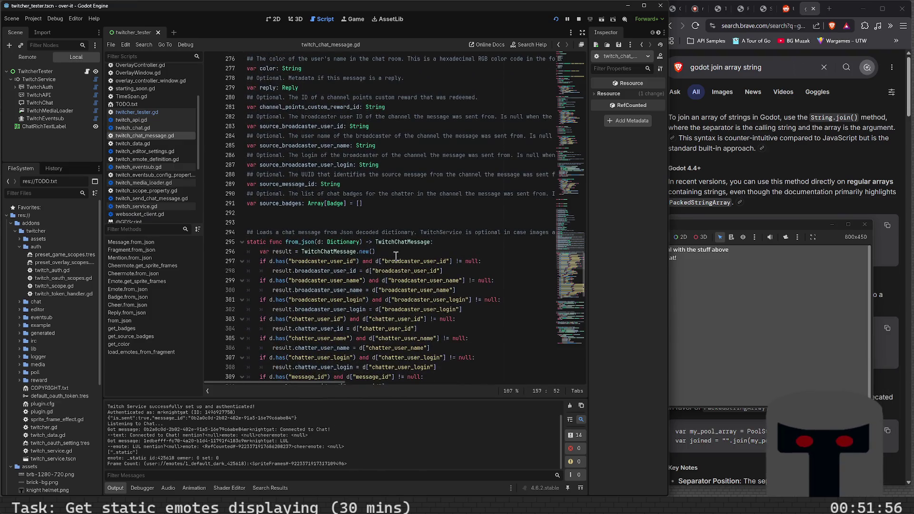
pyautogui.scroll(10, 395, 223)
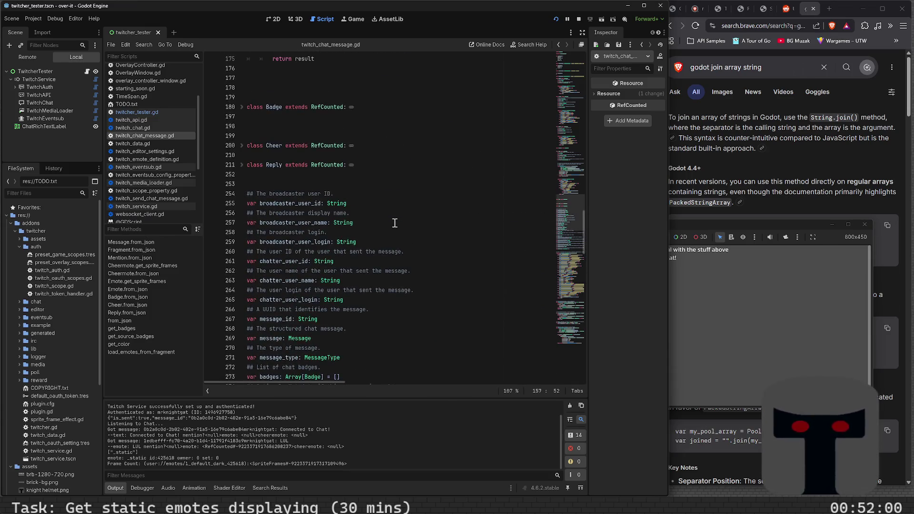
pyautogui.scroll(10, 395, 223)
pyautogui.scroll(5, 395, 223)
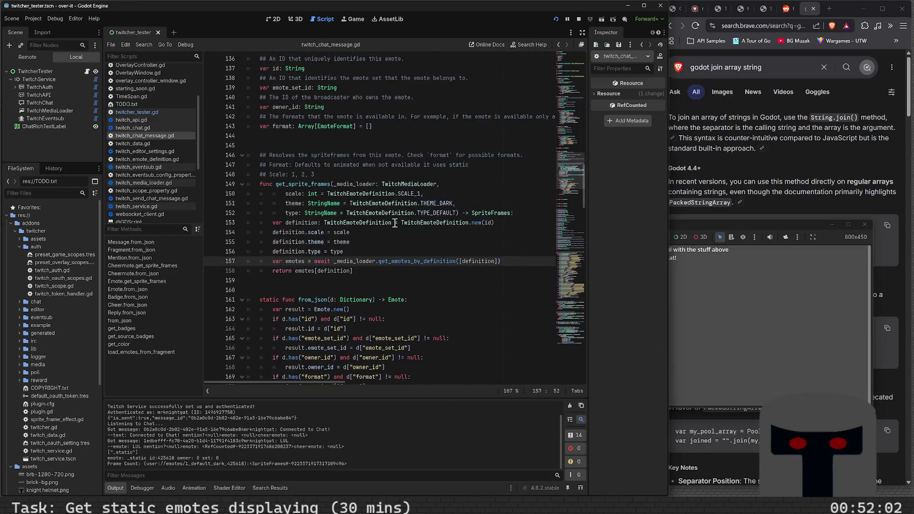
pyautogui.scroll(-5, 411, 242)
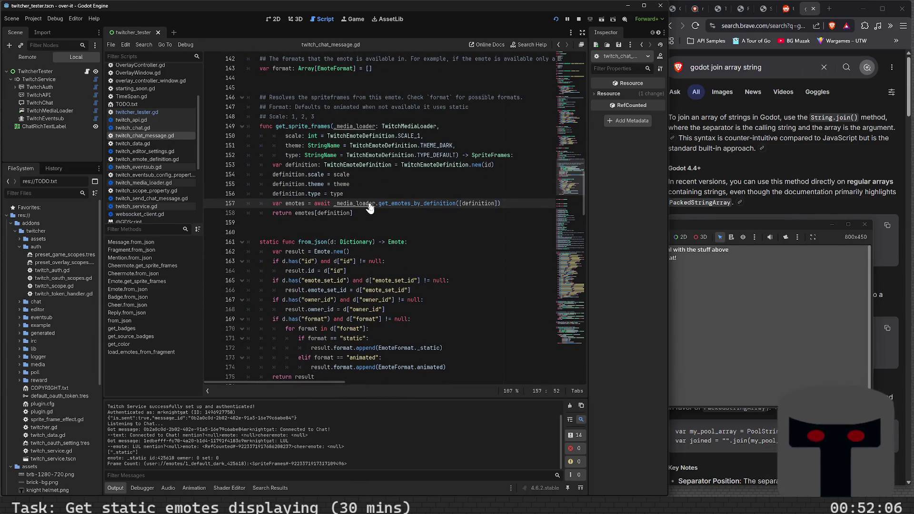
pyautogui.keyDown('ctrl'); pyautogui.click(391, 207); pyautogui.keyUp('ctrl')
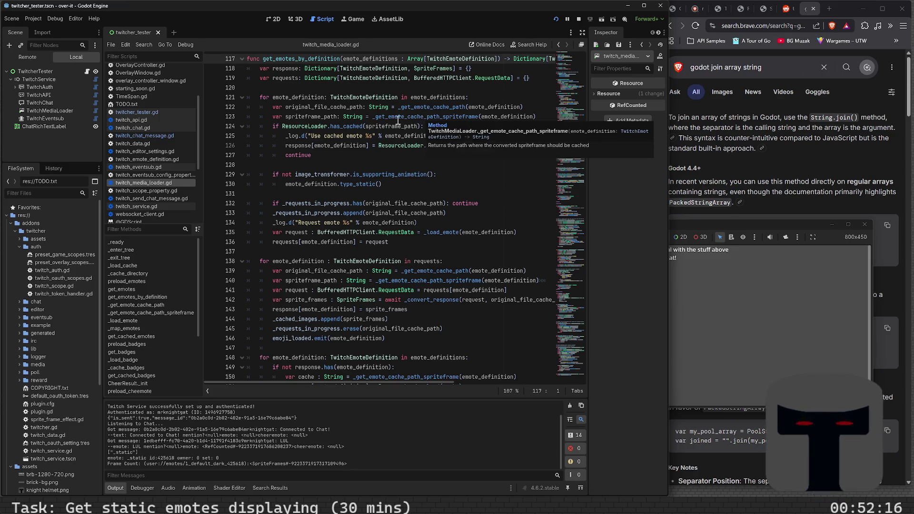
pyautogui.moveTo(385, 117)
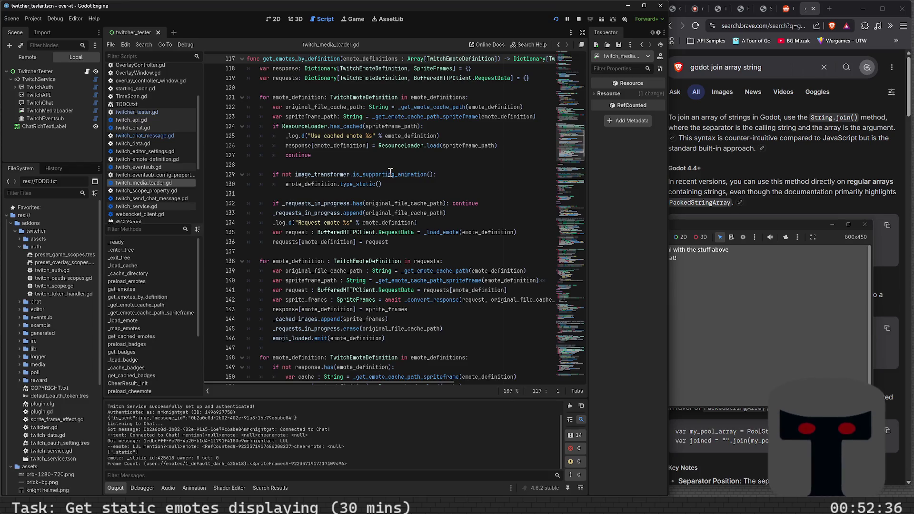
pyautogui.moveTo(365, 198)
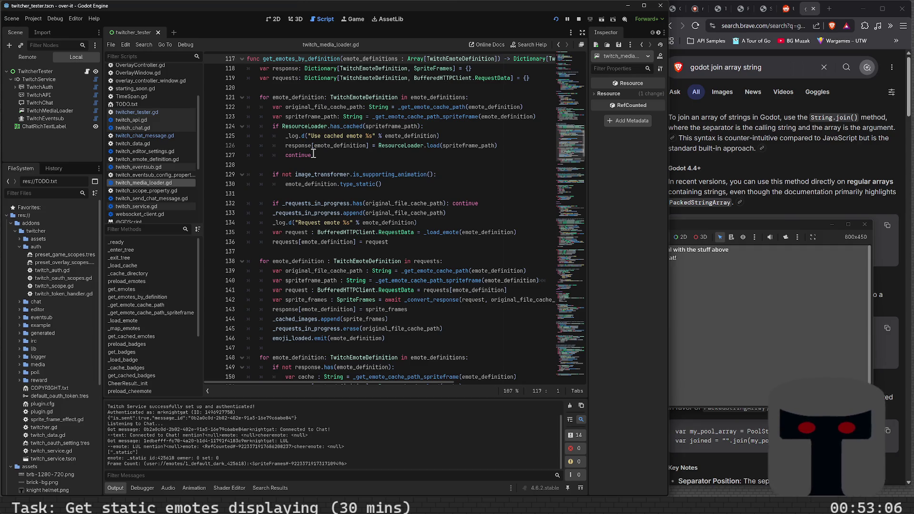
pyautogui.scroll(-3, 264, 263)
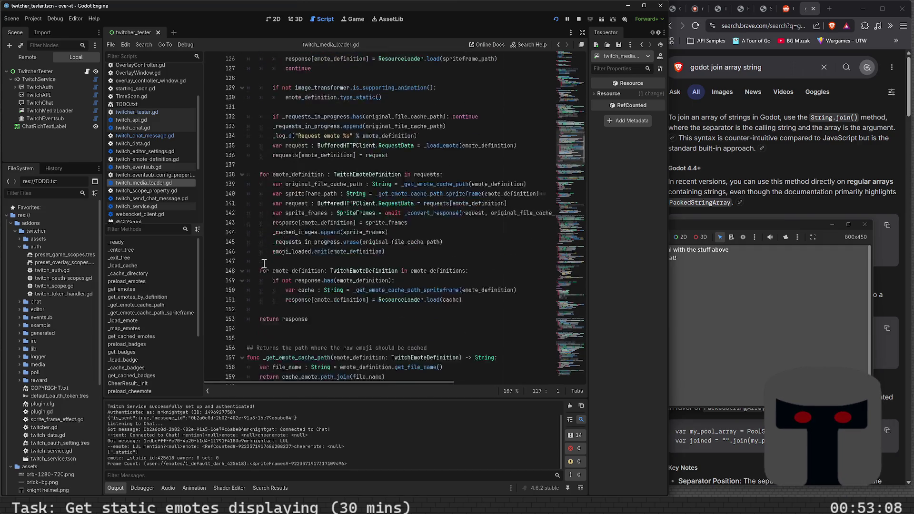
pyautogui.scroll(-2, 264, 263)
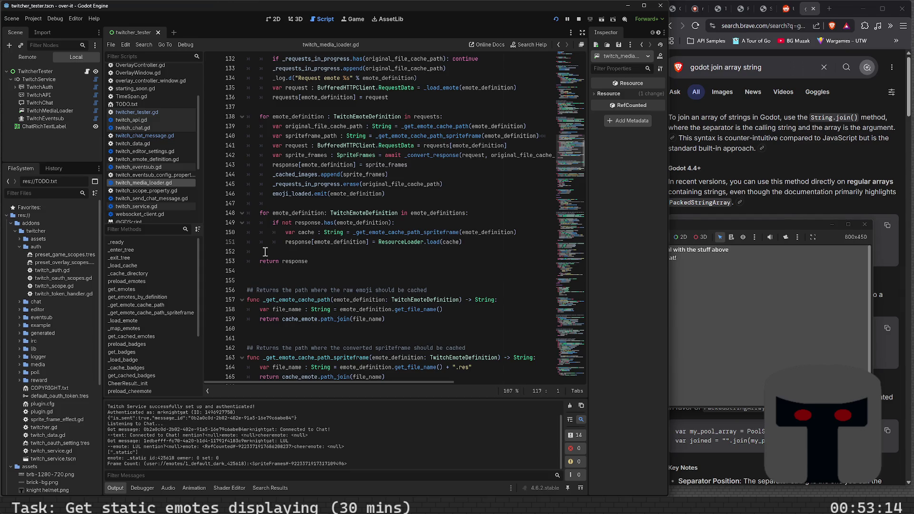
pyautogui.scroll(2, 266, 253)
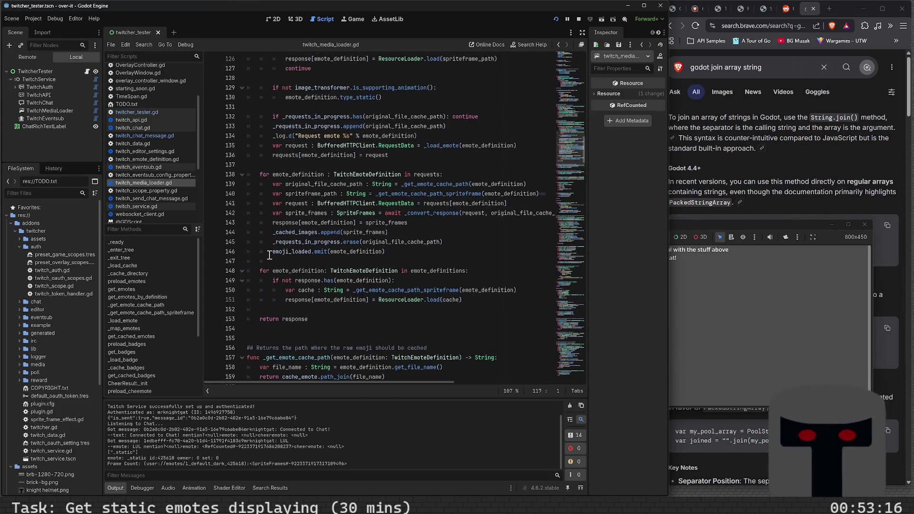
pyautogui.scroll(2, 269, 255)
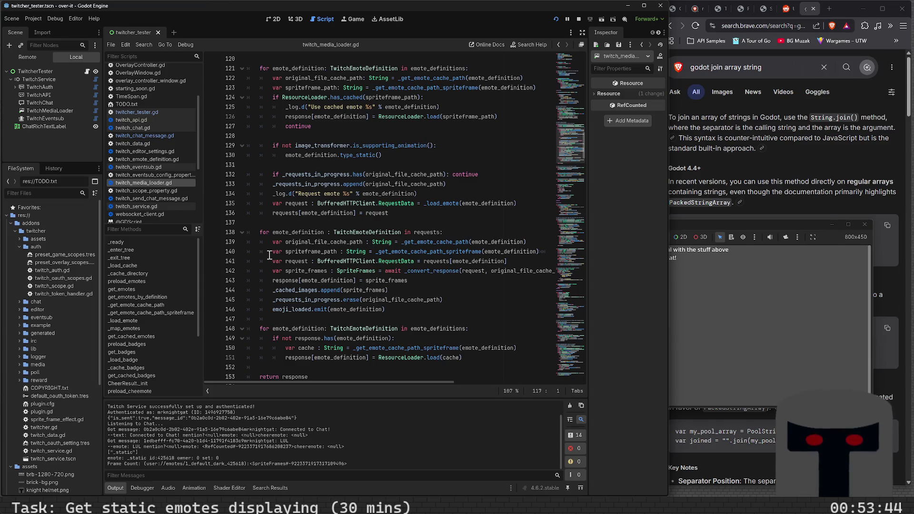
pyautogui.scroll(-2, 269, 256)
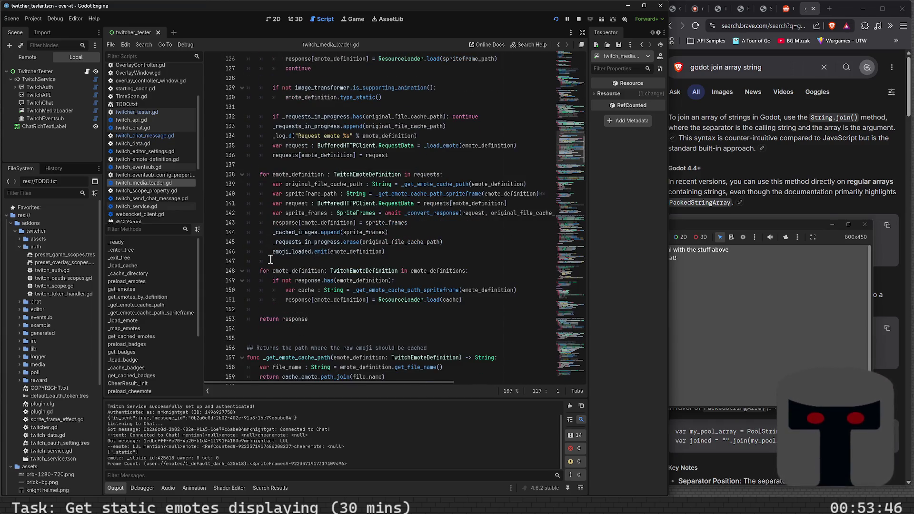
pyautogui.scroll(-1, 266, 265)
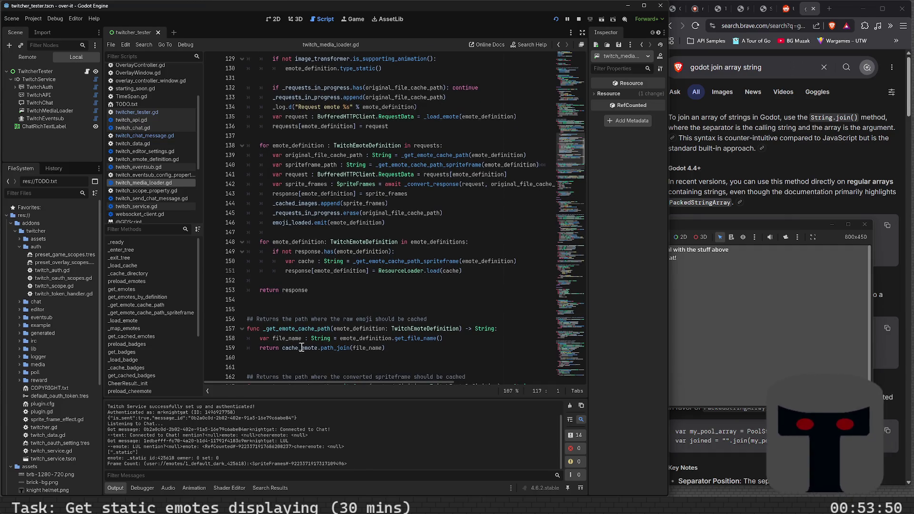
pyautogui.moveTo(306, 348)
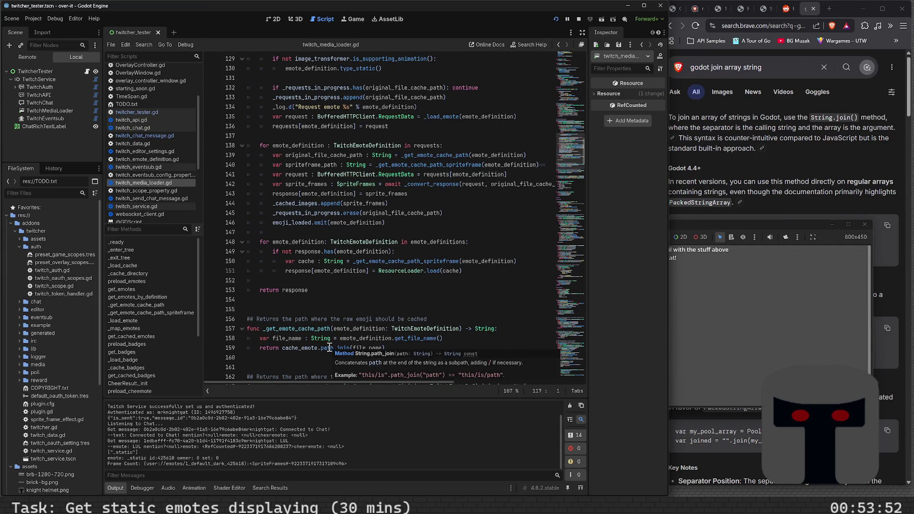
pyautogui.scroll(-2, 293, 339)
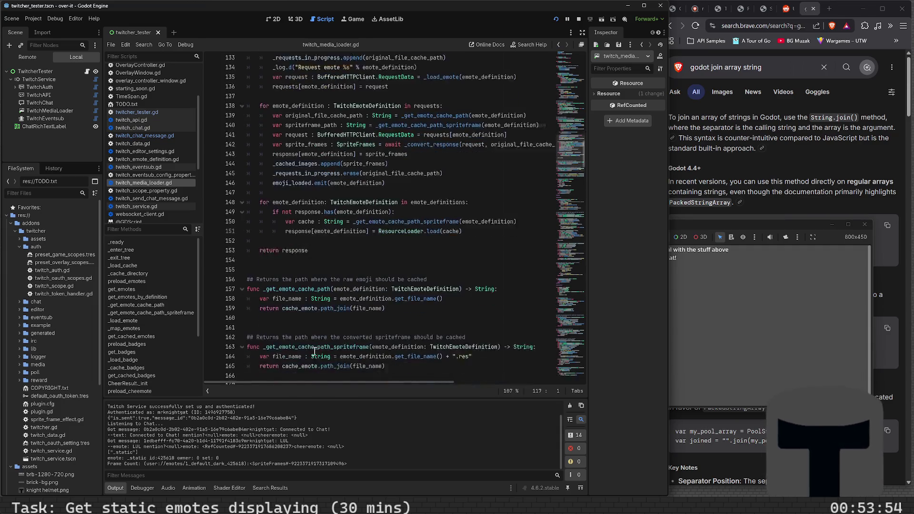
pyautogui.scroll(-12, 294, 340)
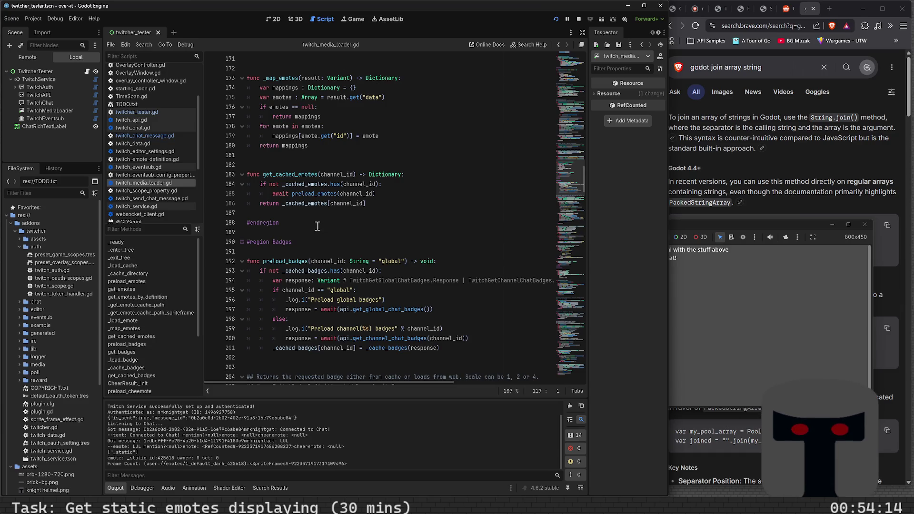
pyautogui.scroll(-7, 318, 226)
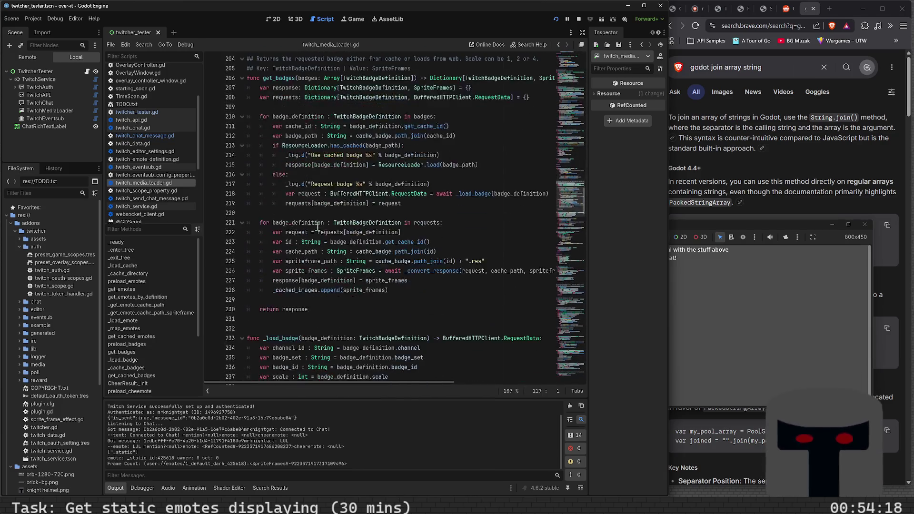
pyautogui.scroll(-10, 318, 226)
pyautogui.scroll(-10, 318, 226)
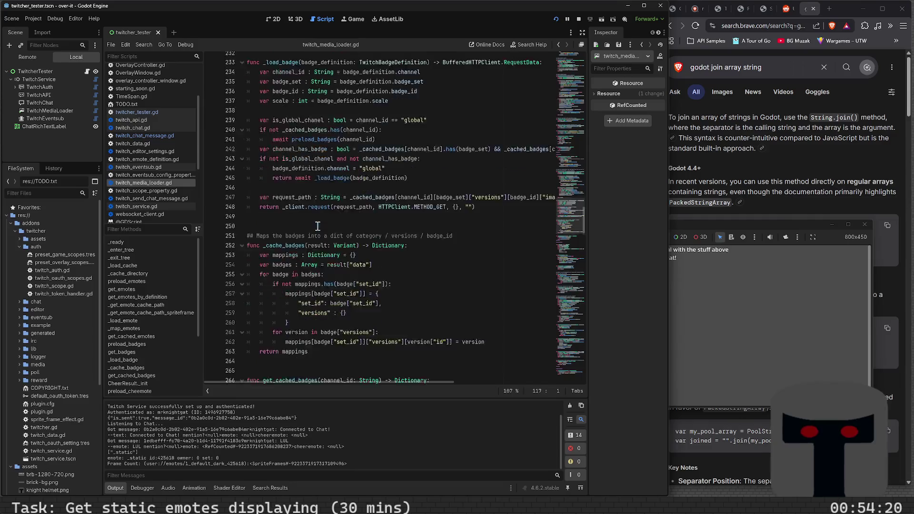
pyautogui.scroll(-8, 317, 226)
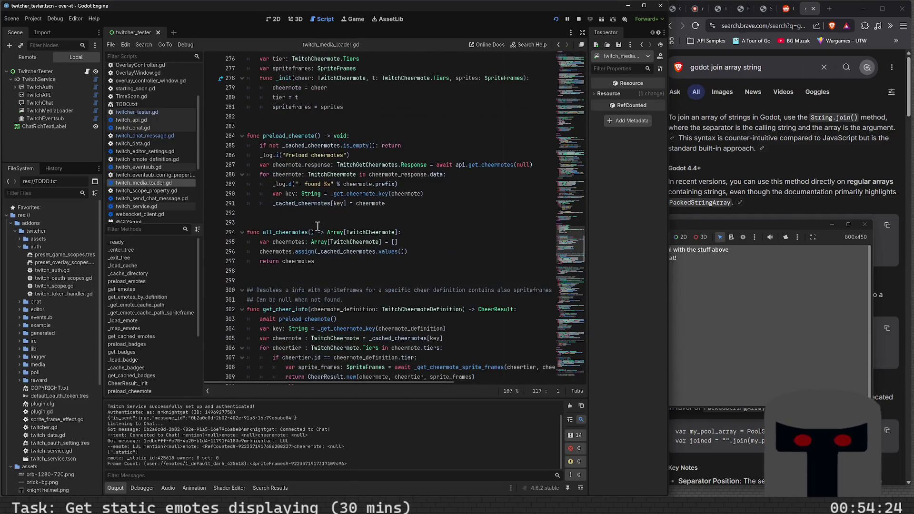
pyautogui.scroll(-7, 318, 226)
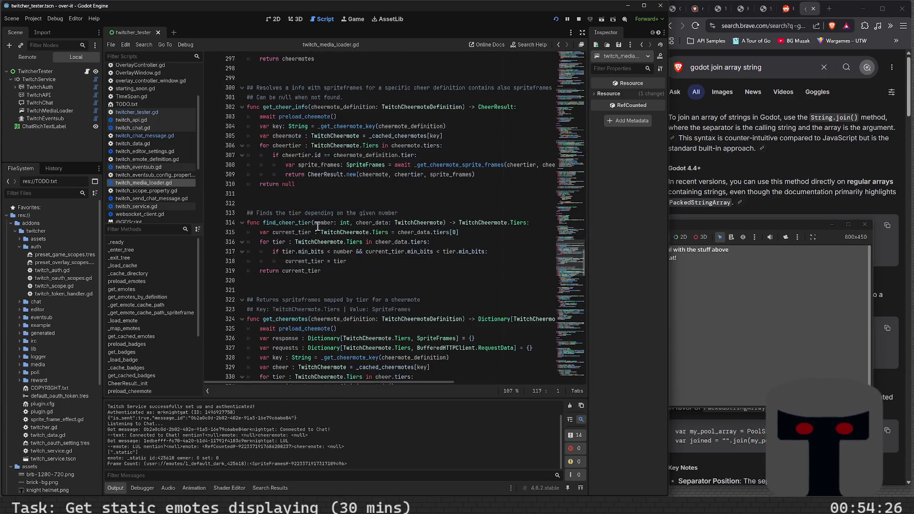
pyautogui.scroll(-2, 317, 226)
pyautogui.scroll(6, 317, 226)
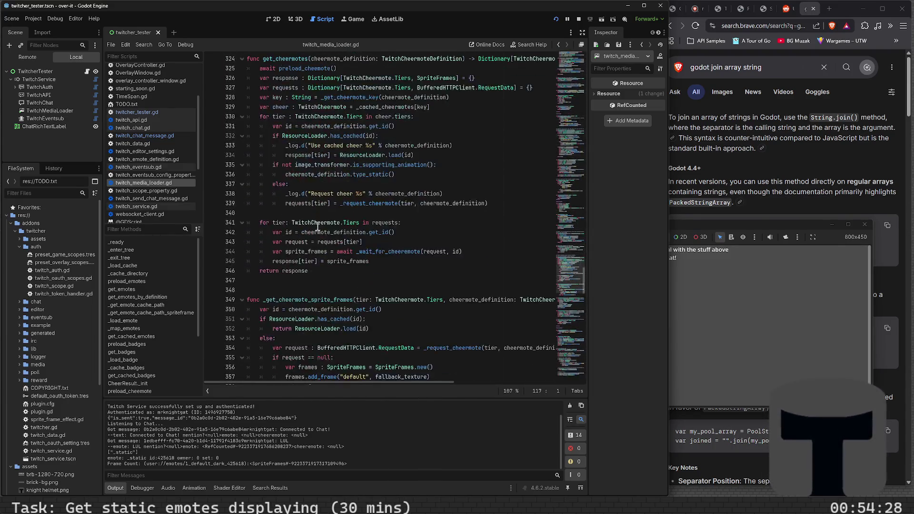
pyautogui.scroll(14, 317, 226)
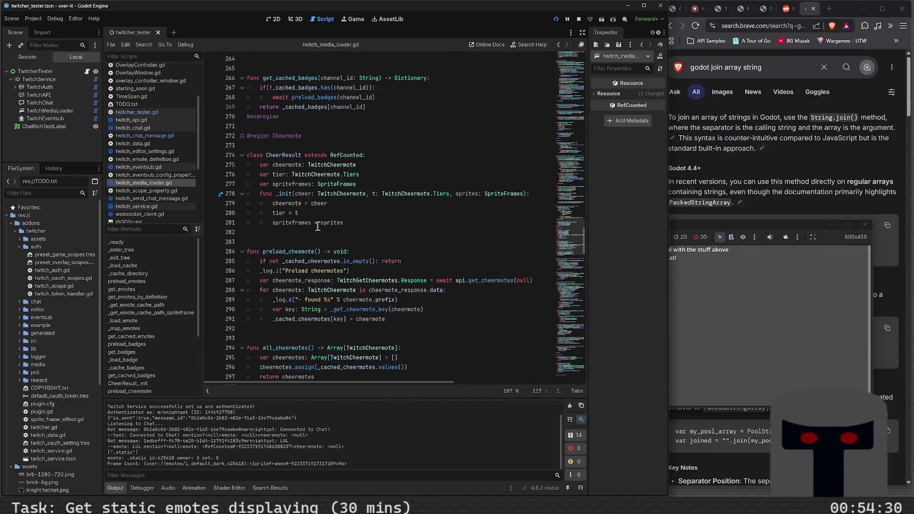
pyautogui.scroll(15, 317, 226)
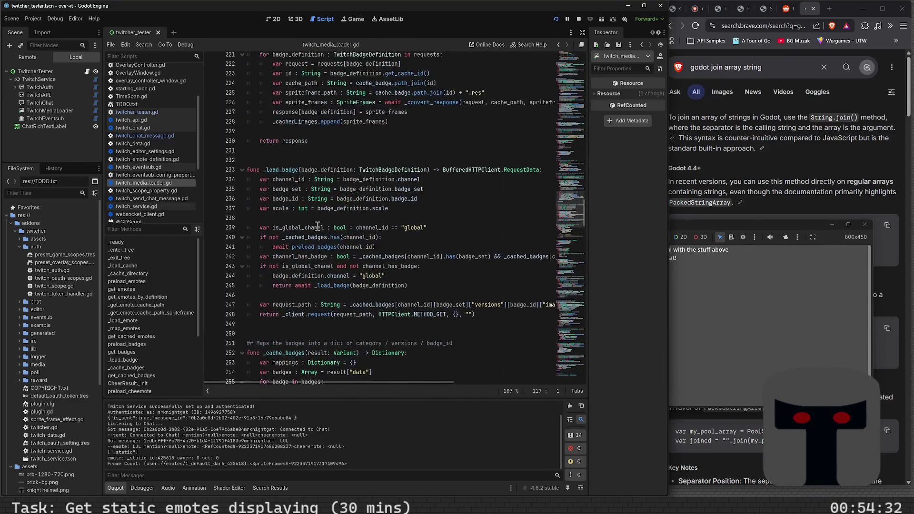
pyautogui.scroll(17, 318, 226)
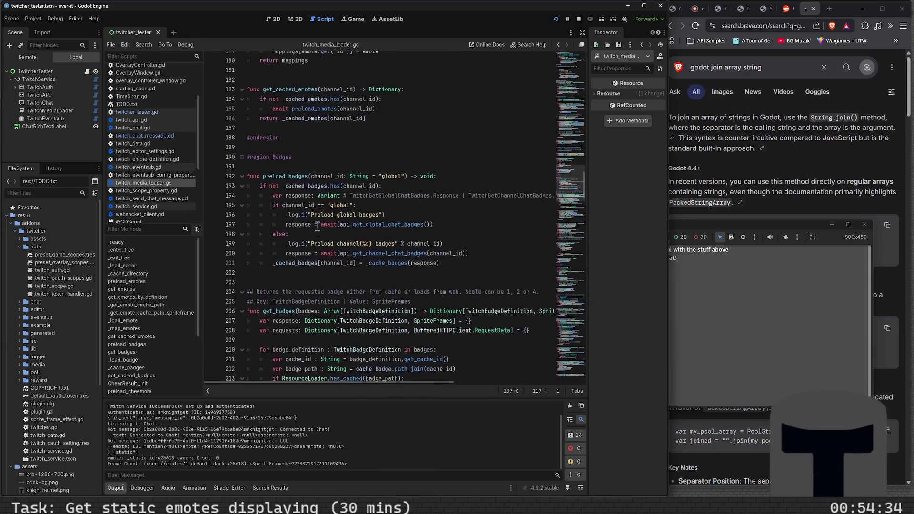
pyautogui.scroll(8, 319, 229)
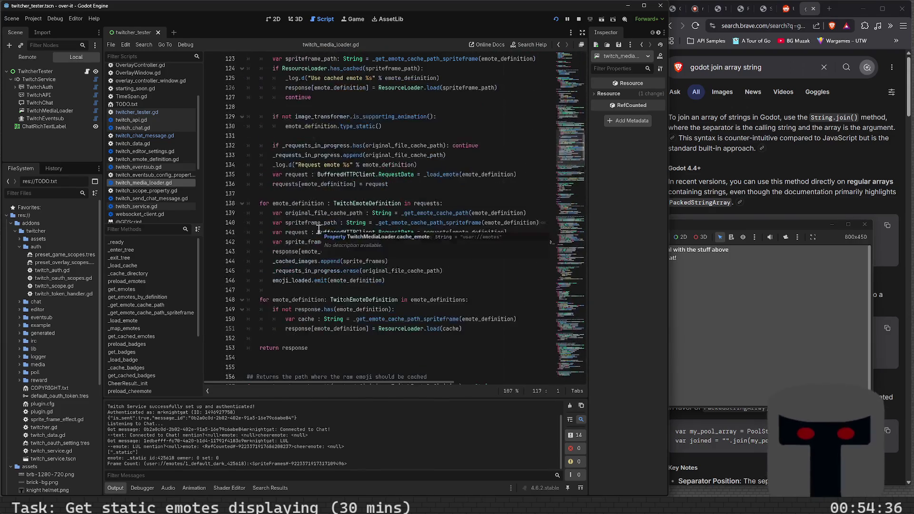
pyautogui.scroll(3, 318, 229)
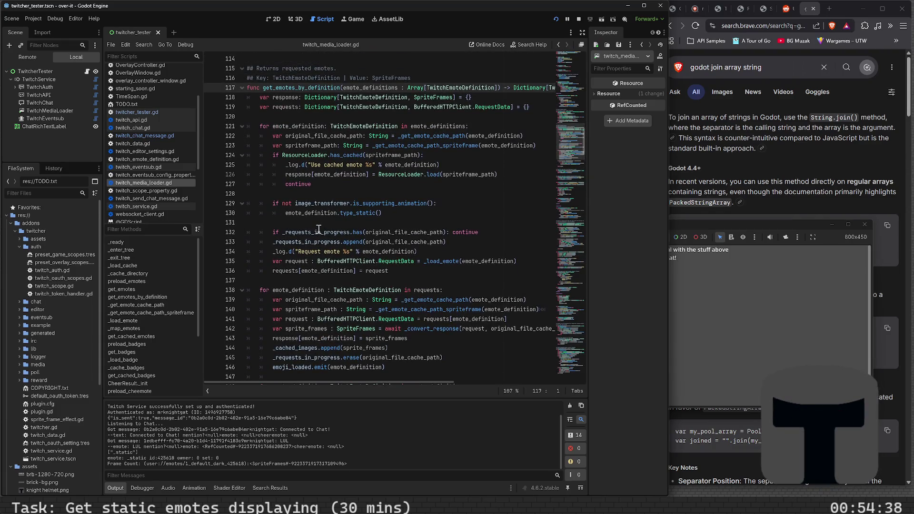
pyautogui.scroll(7, 318, 229)
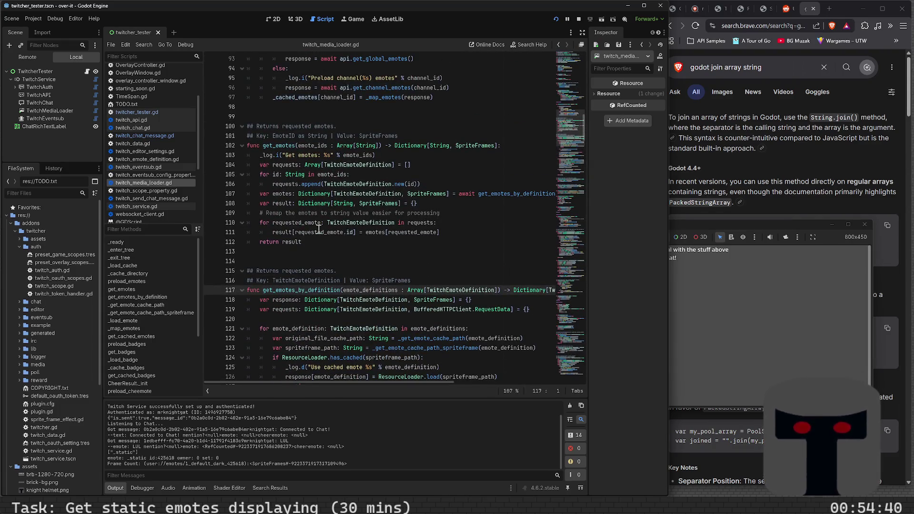
pyautogui.scroll(4, 318, 229)
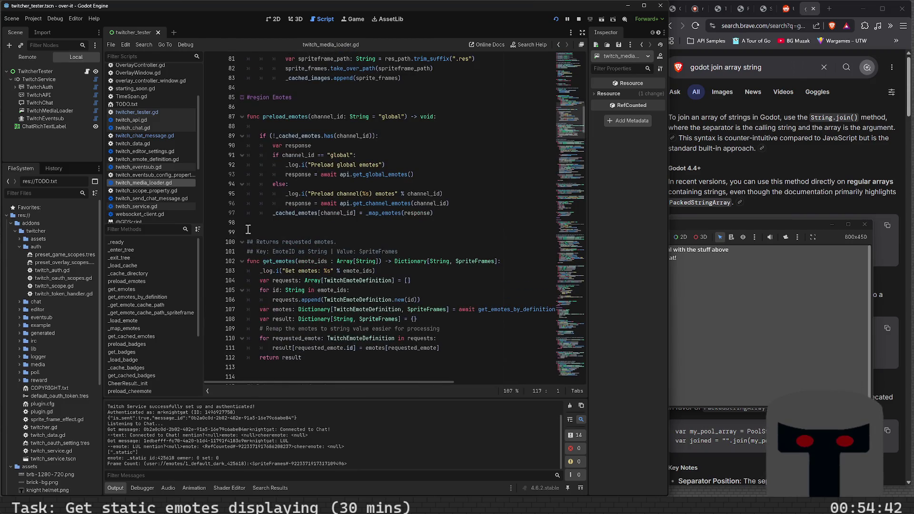
pyautogui.click(288, 118)
pyautogui.doubleClick(288, 117)
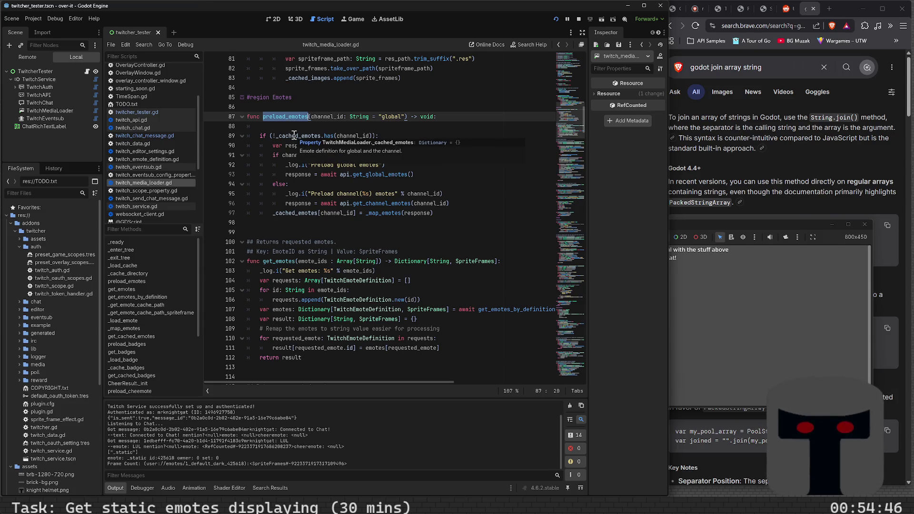
pyautogui.click(266, 180)
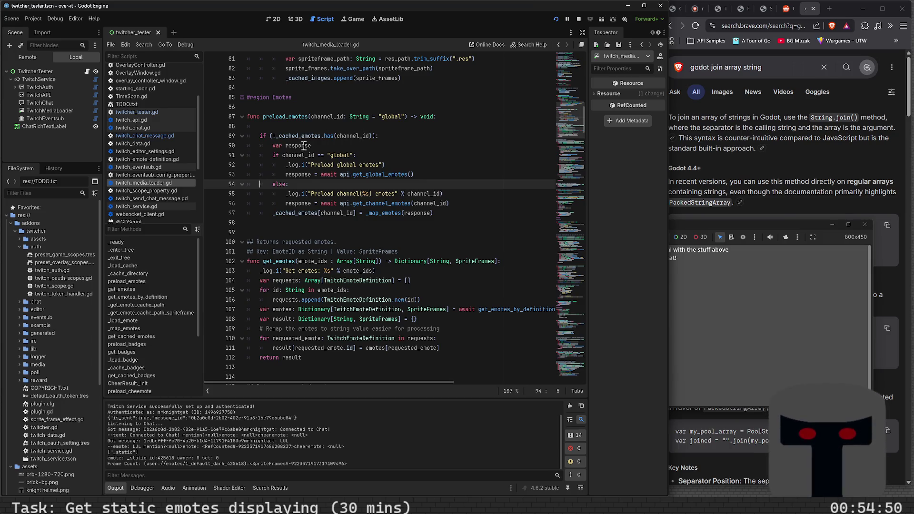
pyautogui.doubleClick(367, 174)
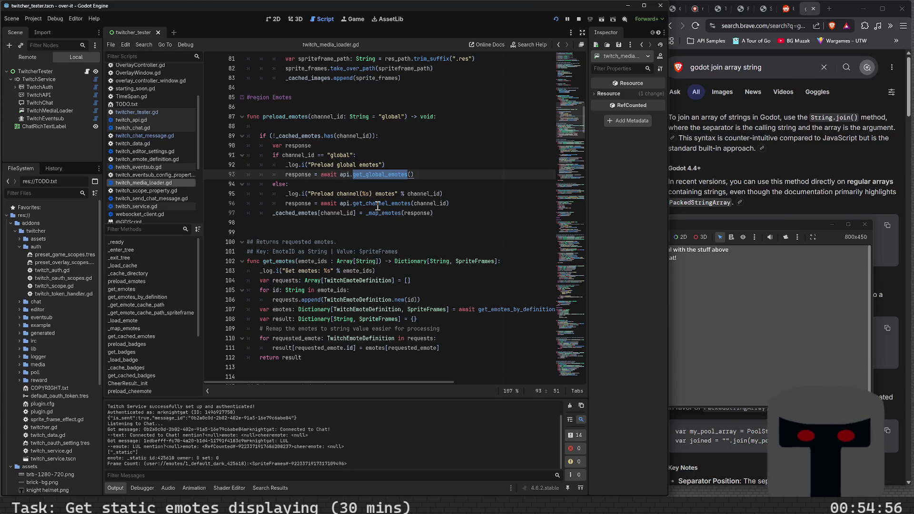
pyautogui.click(435, 185)
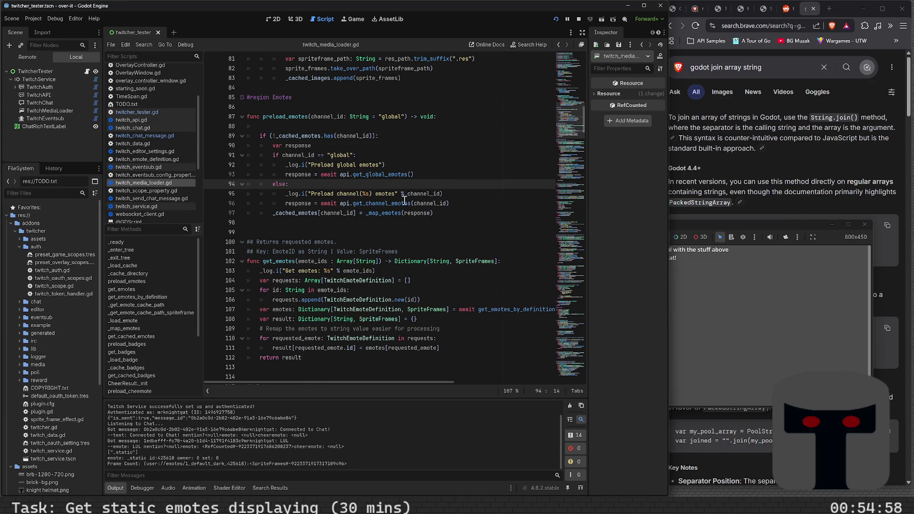
pyautogui.moveTo(399, 203)
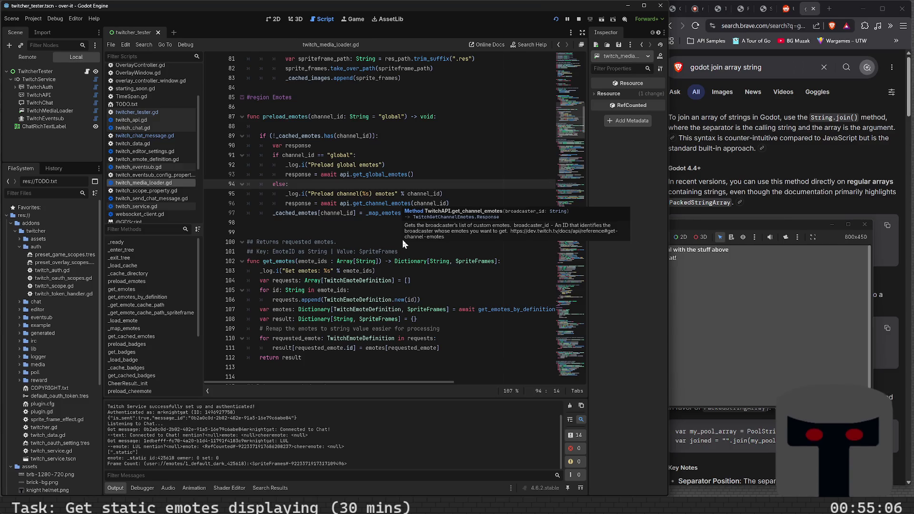
pyautogui.click(387, 223)
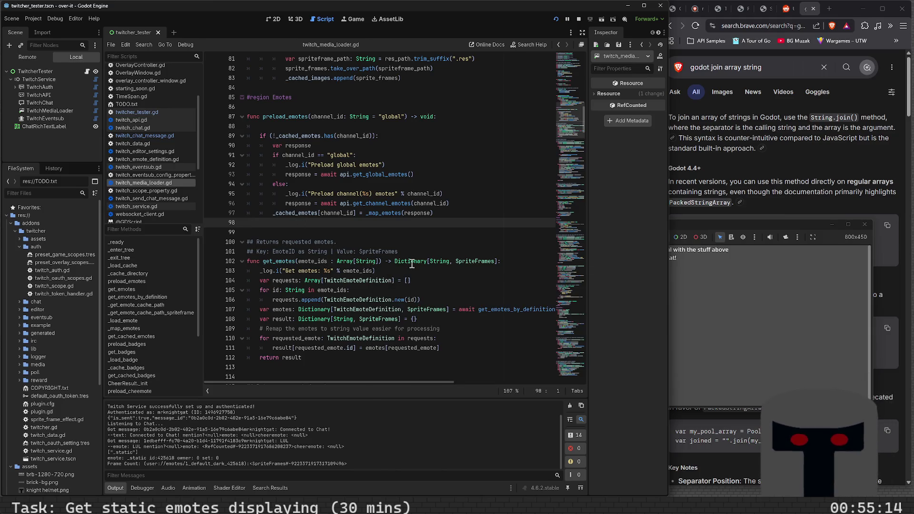
pyautogui.moveTo(412, 265)
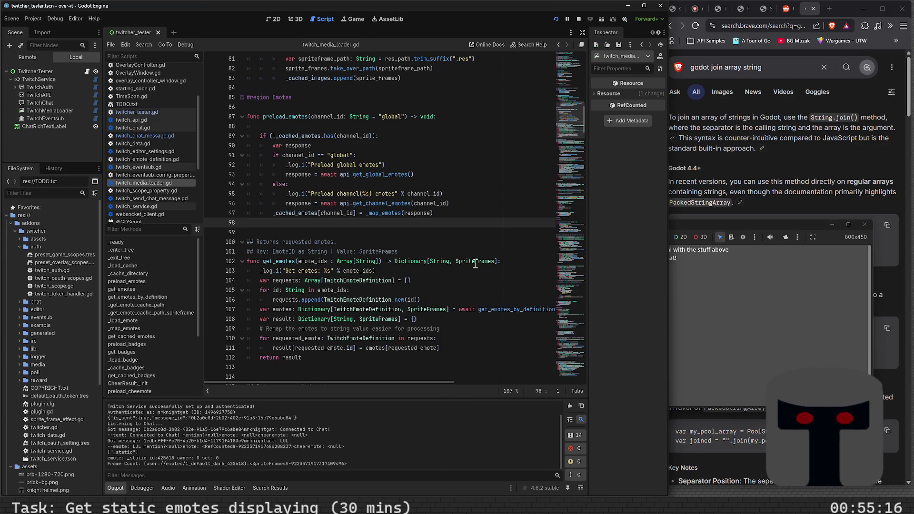
pyautogui.moveTo(475, 265)
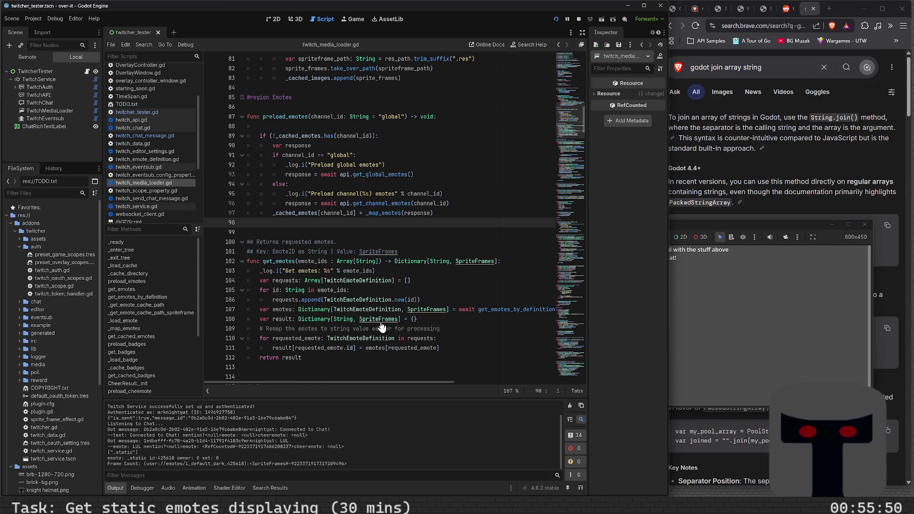
pyautogui.scroll(-2, 362, 315)
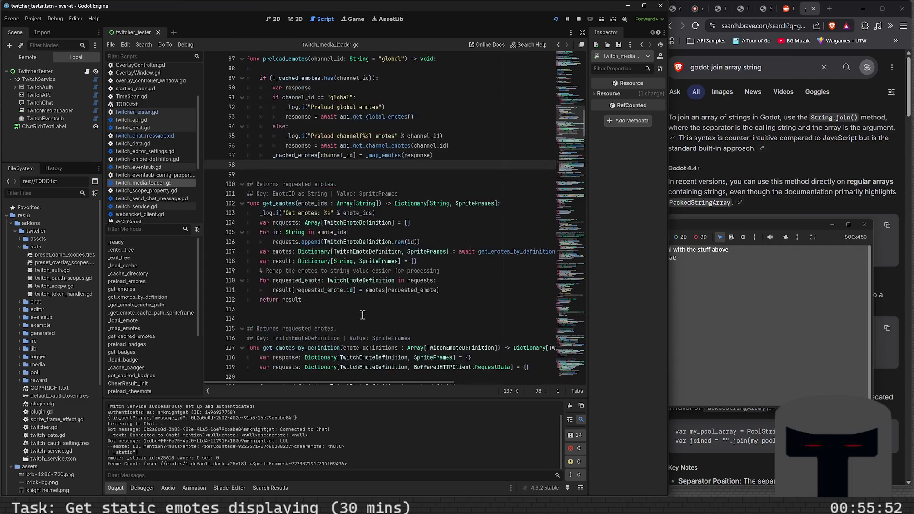
pyautogui.scroll(-1, 346, 306)
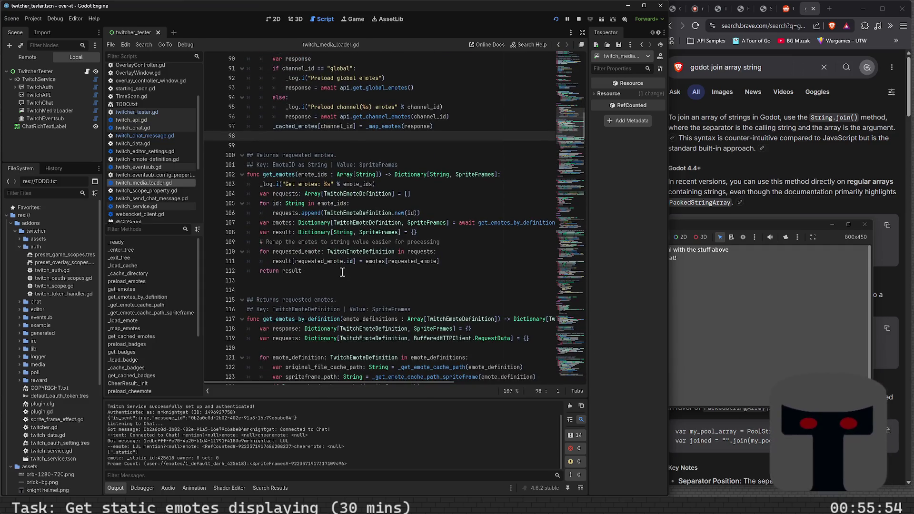
pyautogui.scroll(-6, 342, 271)
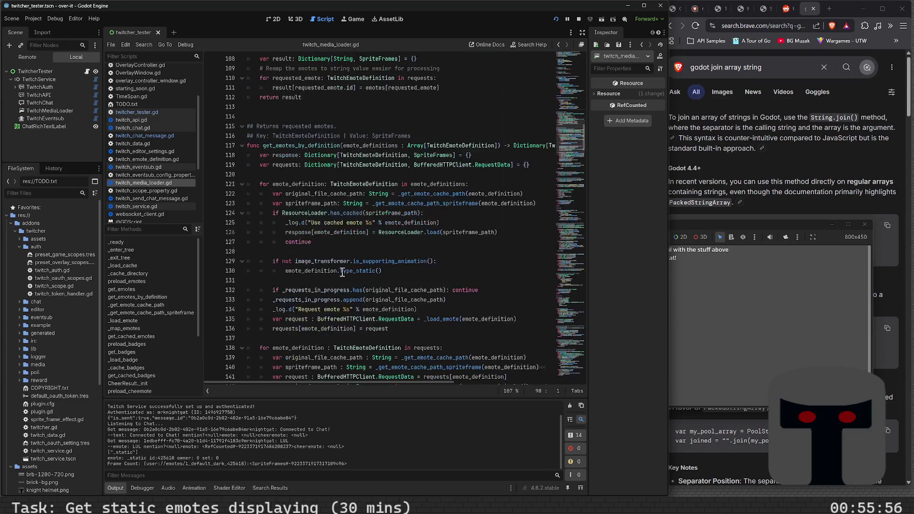
pyautogui.scroll(-8, 342, 271)
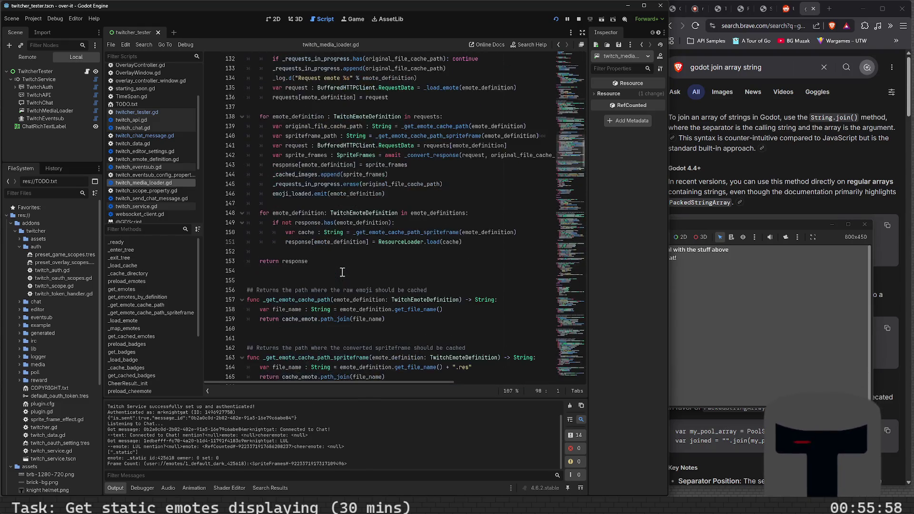
pyautogui.scroll(-5, 343, 272)
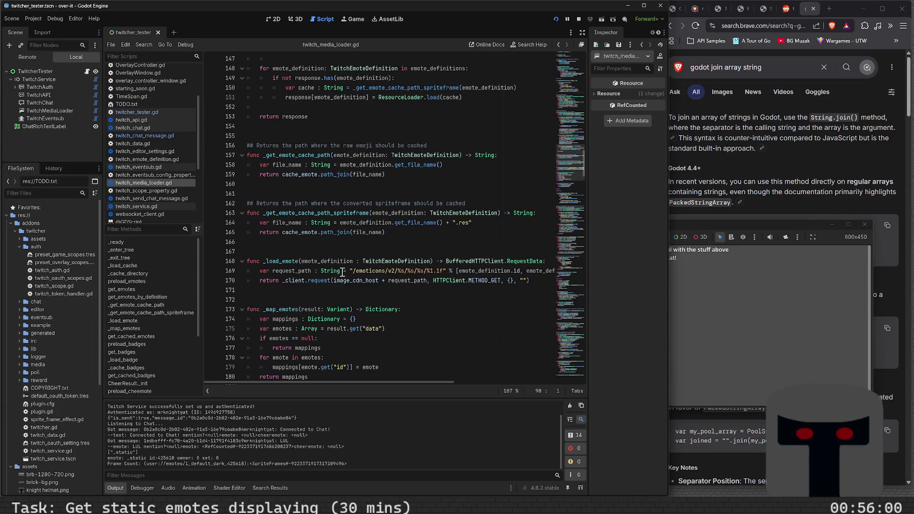
pyautogui.scroll(-3, 342, 272)
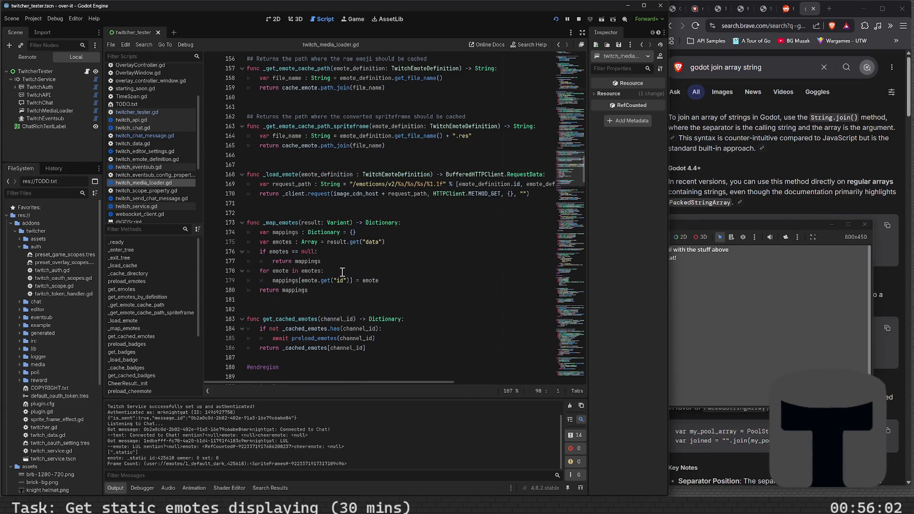
pyautogui.scroll(-6, 342, 271)
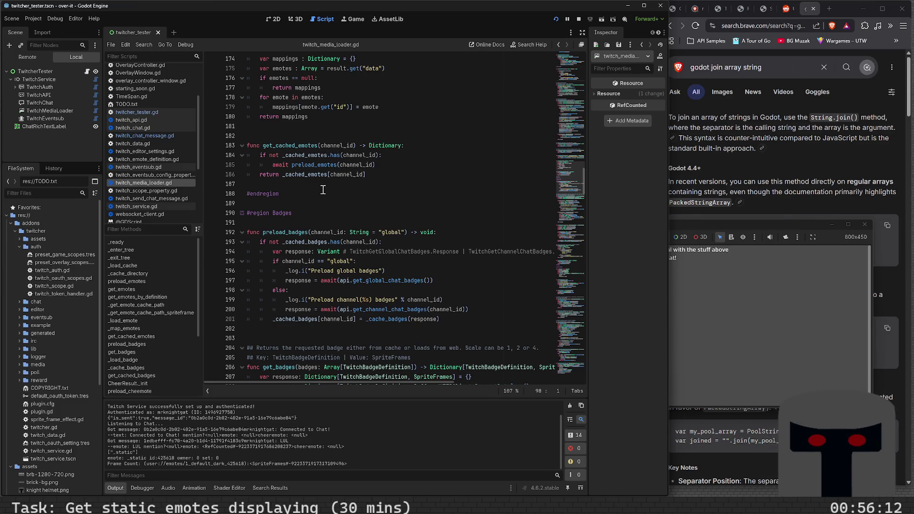
pyautogui.scroll(-2, 323, 190)
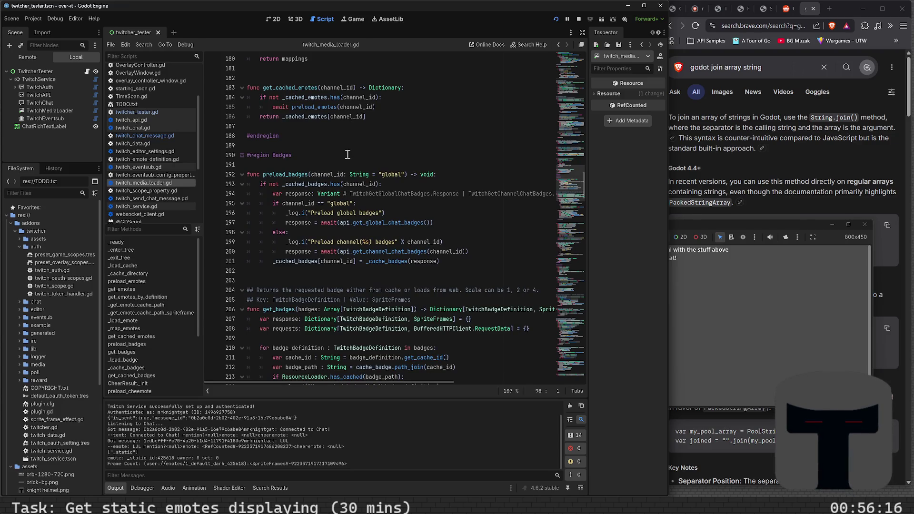
pyautogui.scroll(-1, 347, 154)
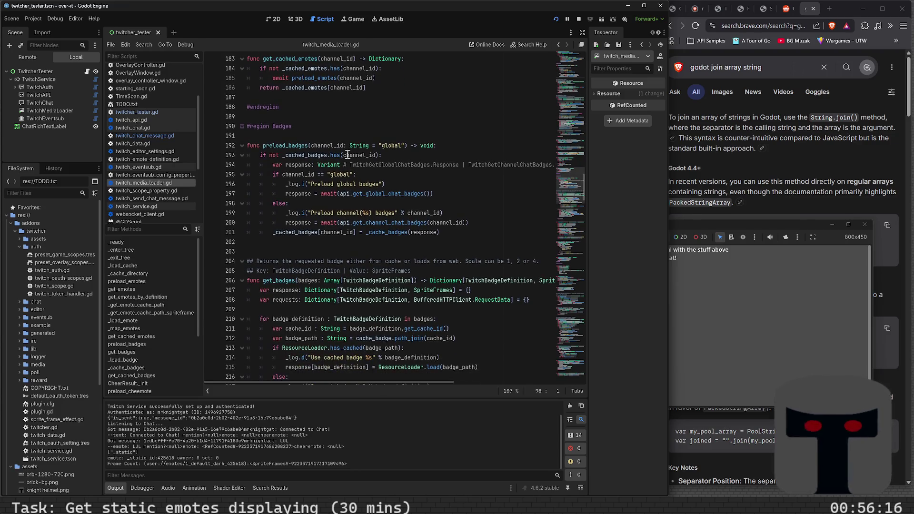
# Fold the #region Badges and #region Cheermote blocks and the _convert_response function.
pyautogui.click(242, 127)
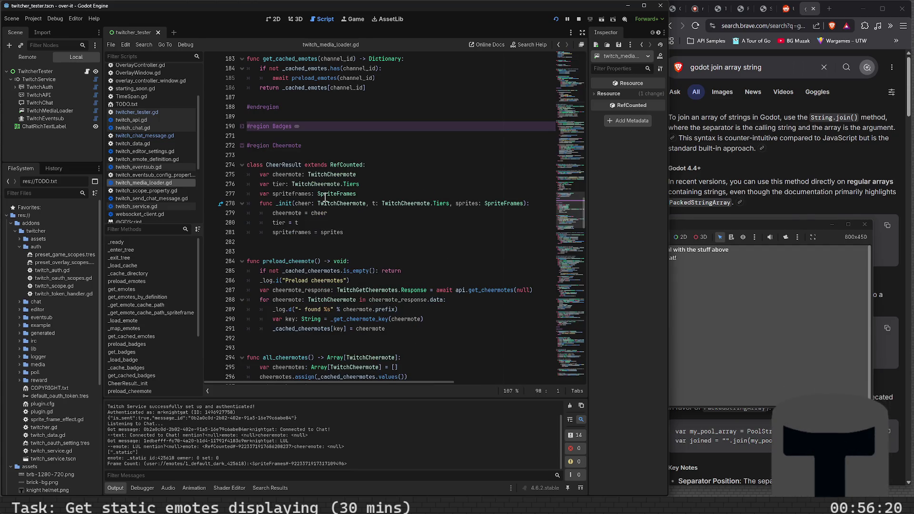
pyautogui.click(242, 146)
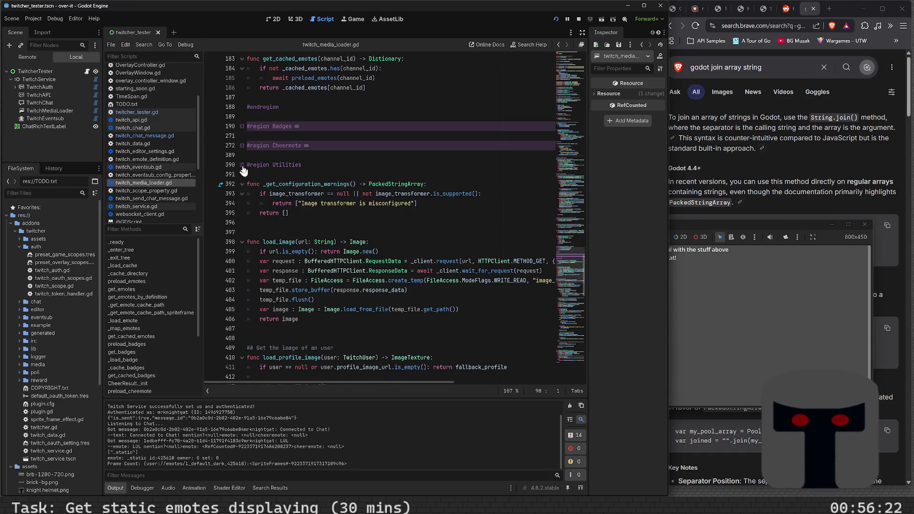
pyautogui.scroll(-3, 295, 186)
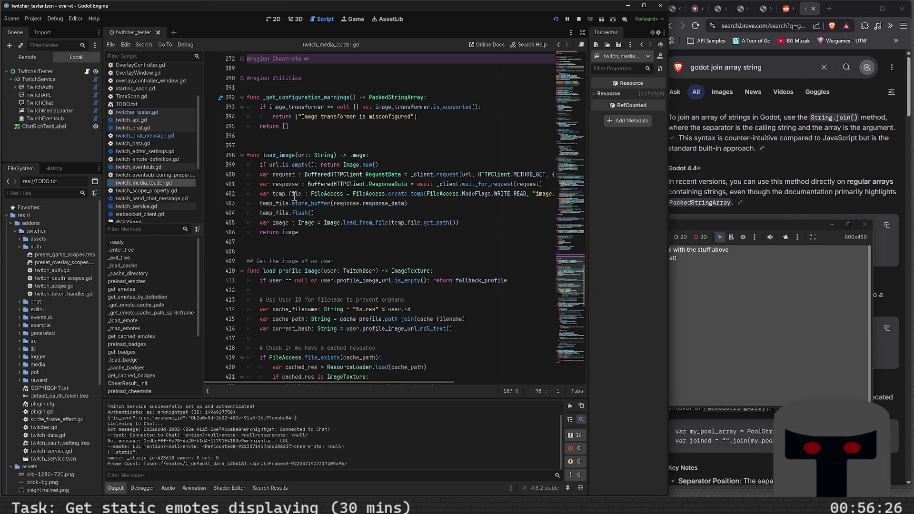
pyautogui.scroll(-2, 300, 209)
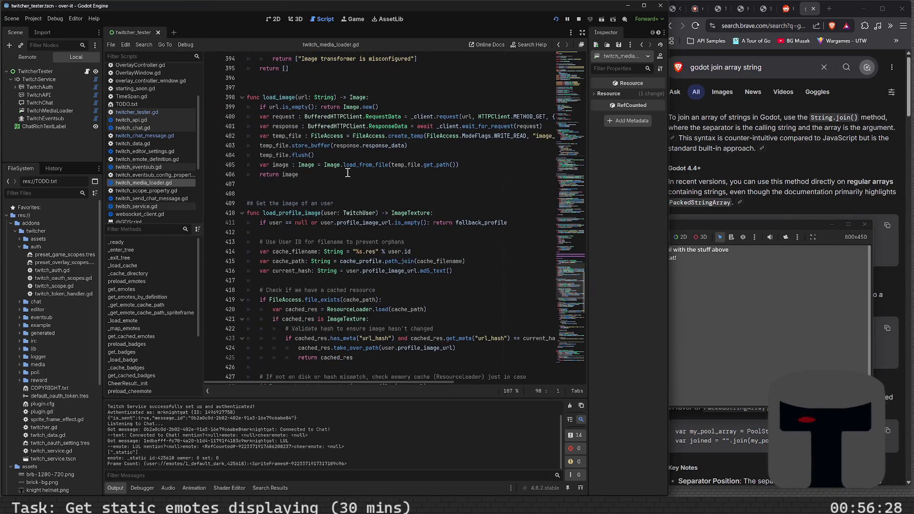
pyautogui.scroll(-7, 343, 178)
pyautogui.scroll(-13, 333, 177)
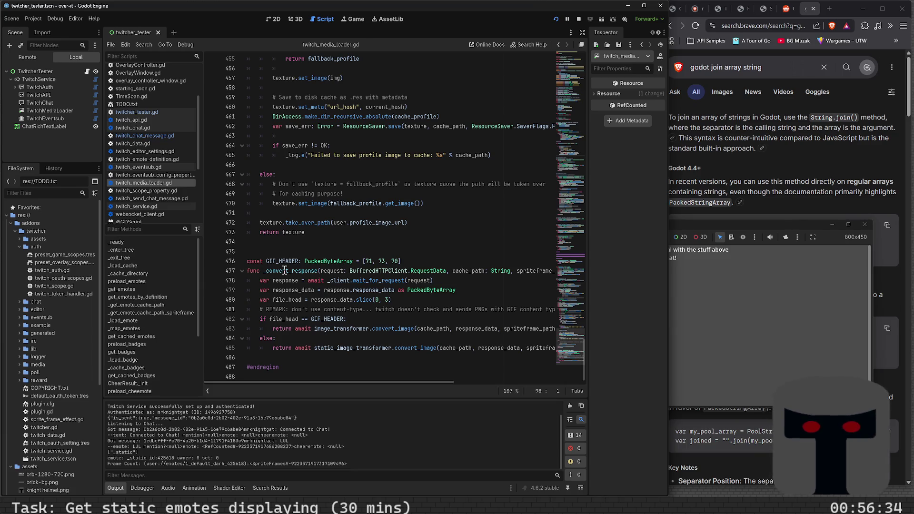
pyautogui.click(241, 271)
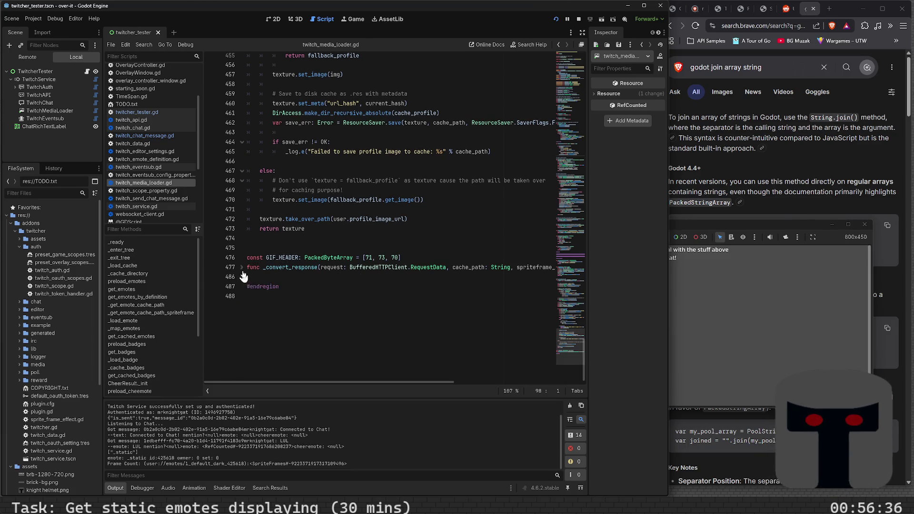
pyautogui.scroll(20, 289, 219)
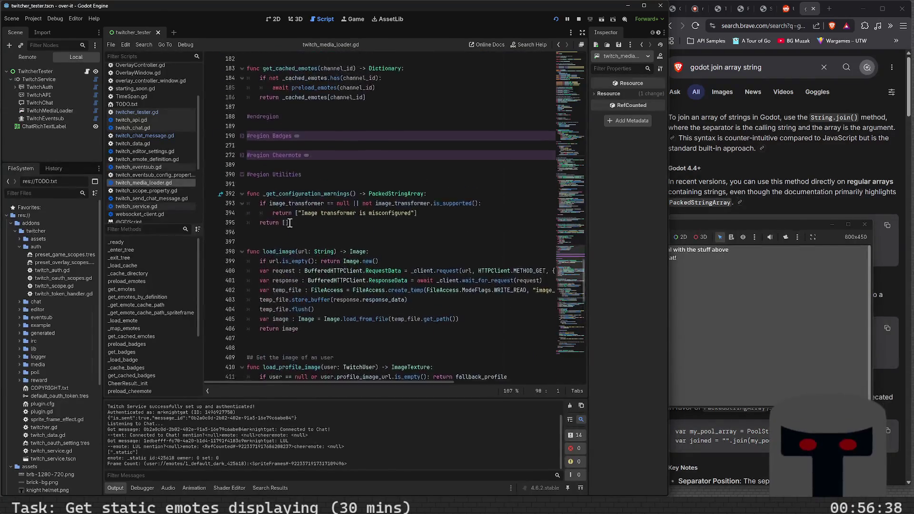
# Fold the #region Utilities block at line 390 and return up to the _ready function.
pyautogui.scroll(5, 289, 222)
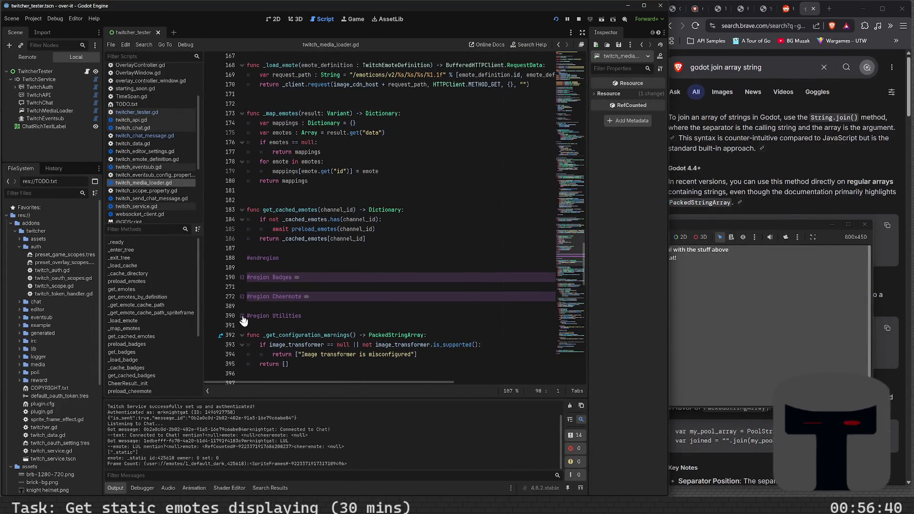
pyautogui.click(243, 316)
pyautogui.scroll(15, 295, 237)
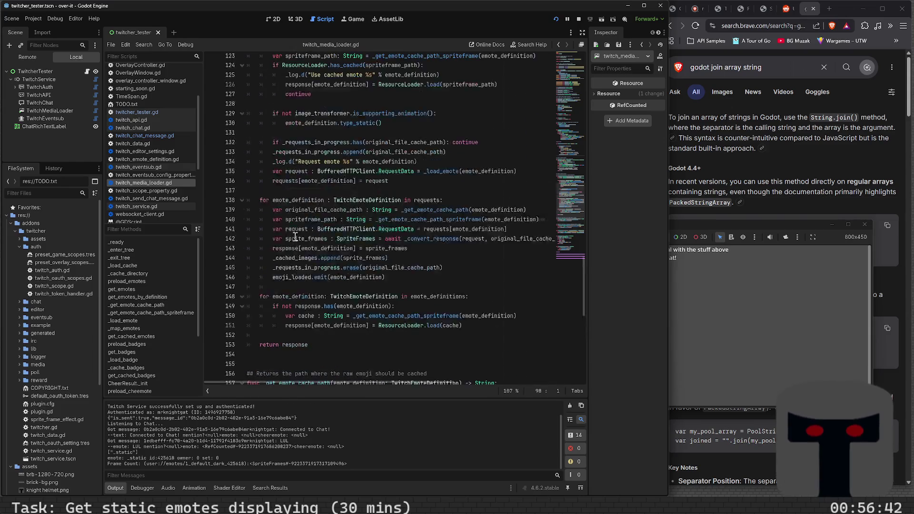
pyautogui.scroll(11, 295, 236)
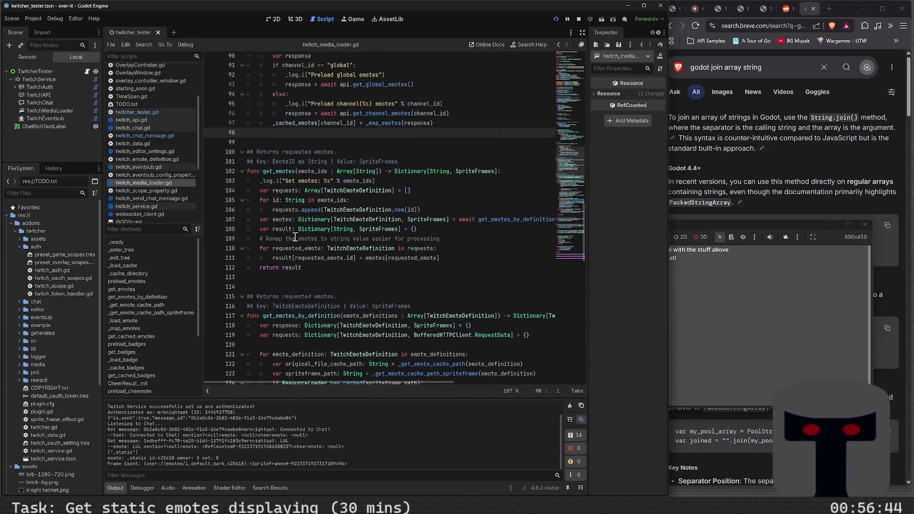
pyautogui.scroll(4, 295, 236)
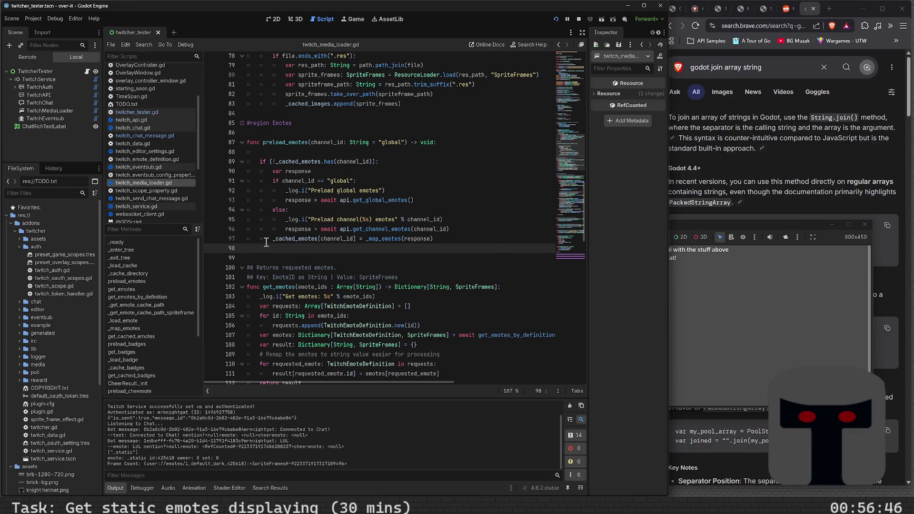
pyautogui.scroll(6, 266, 242)
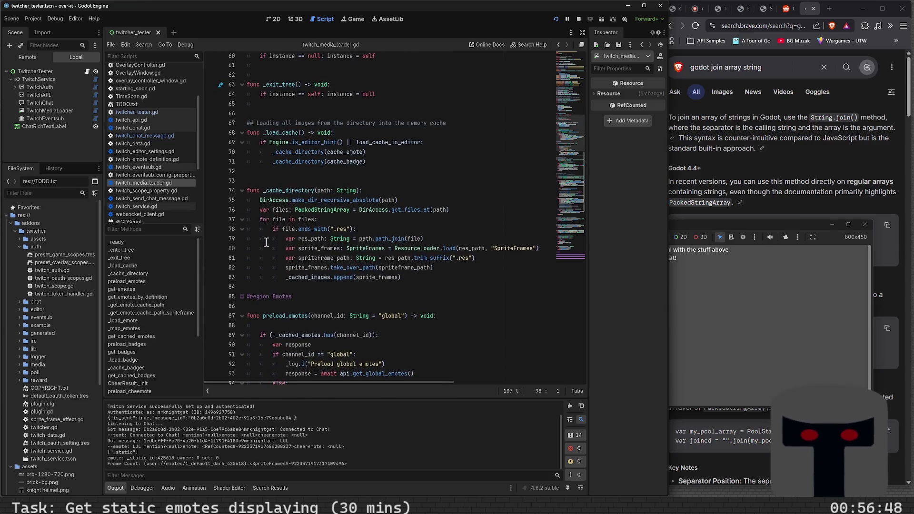
pyautogui.scroll(3, 266, 242)
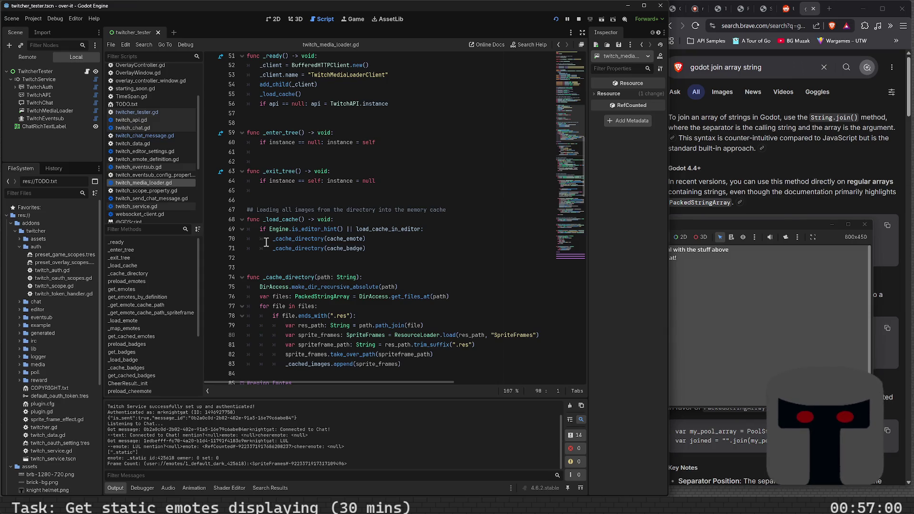
pyautogui.scroll(6, 266, 242)
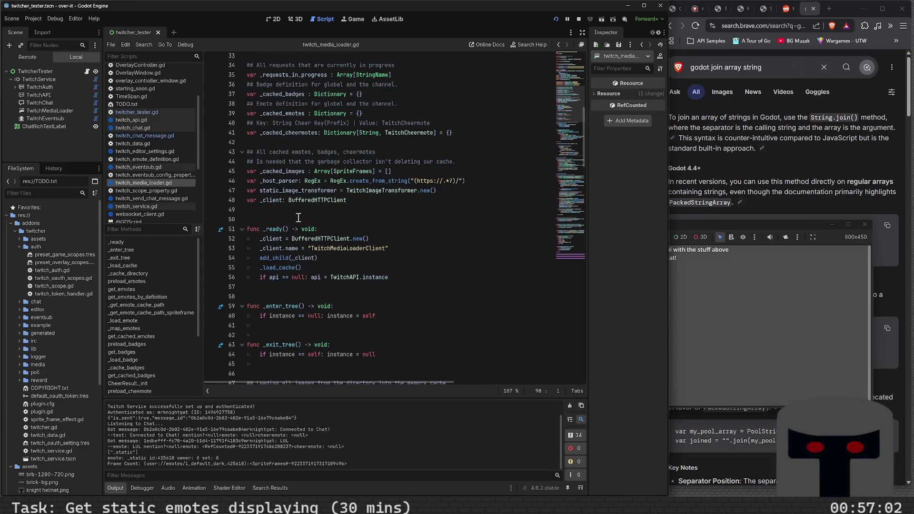
pyautogui.scroll(2, 300, 212)
pyautogui.scroll(1, 299, 211)
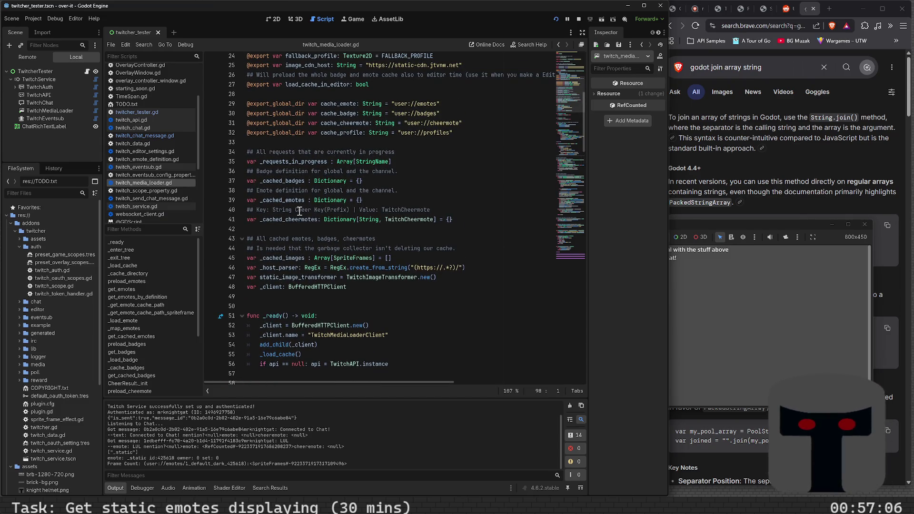
pyautogui.scroll(3, 300, 211)
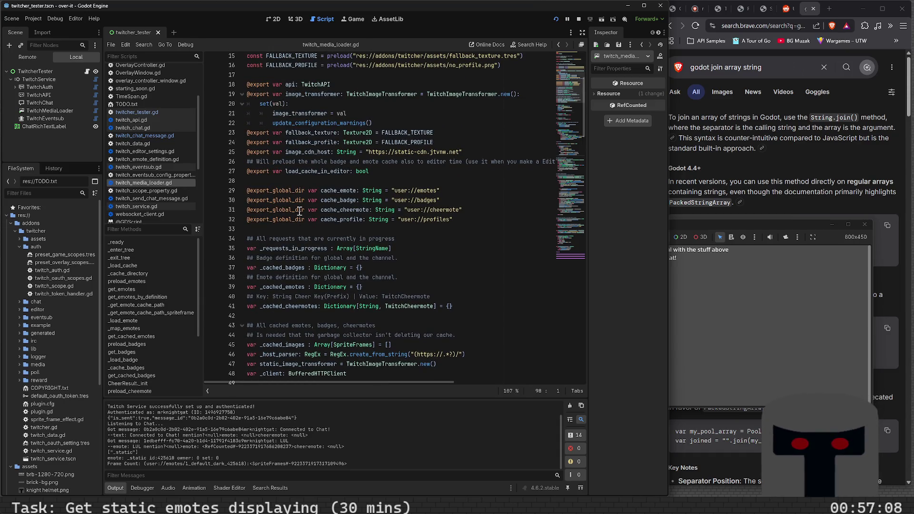
pyautogui.moveTo(299, 213)
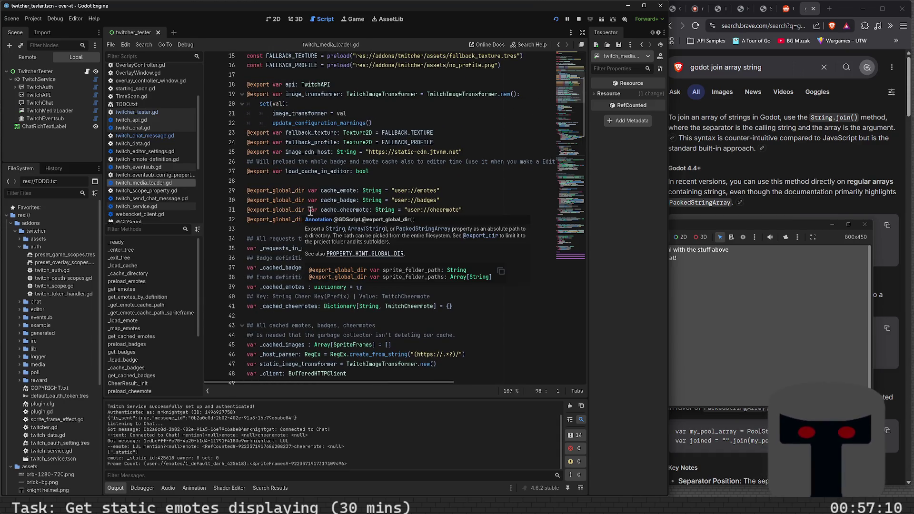
pyautogui.scroll(4, 310, 211)
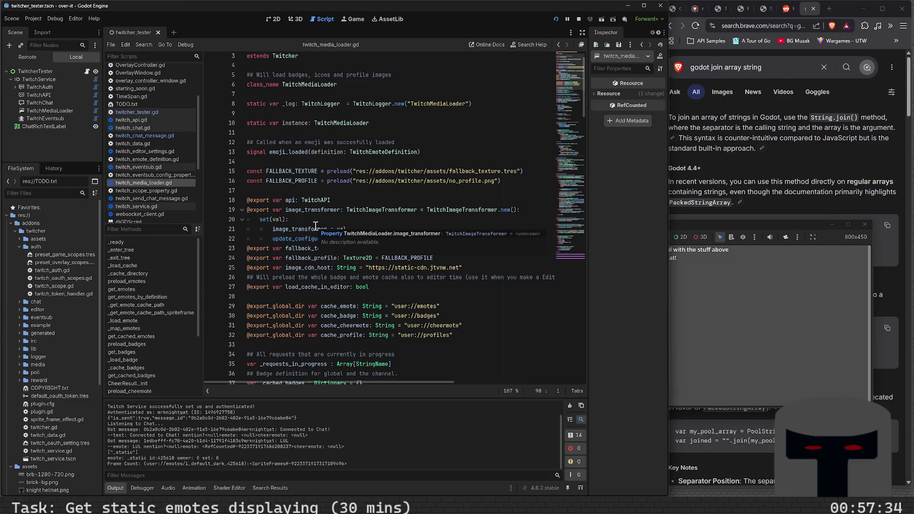
pyautogui.scroll(-4, 316, 225)
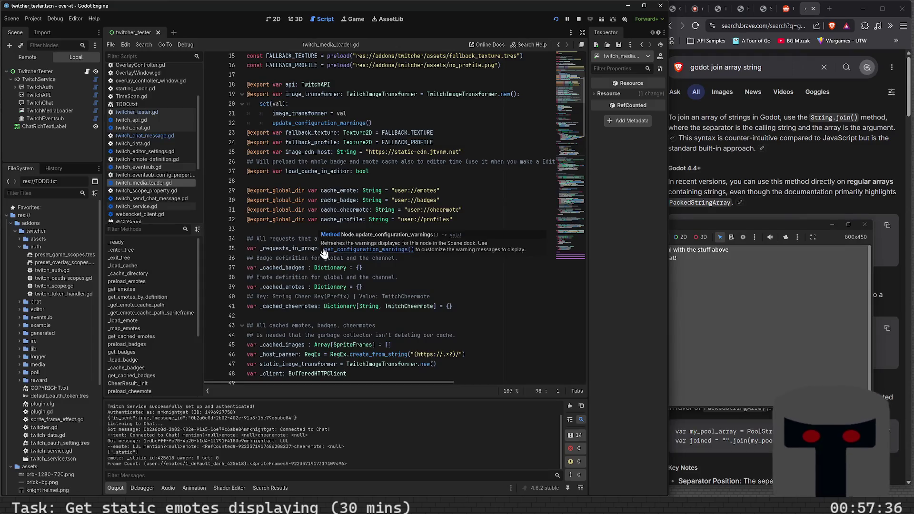
pyautogui.scroll(-3, 323, 291)
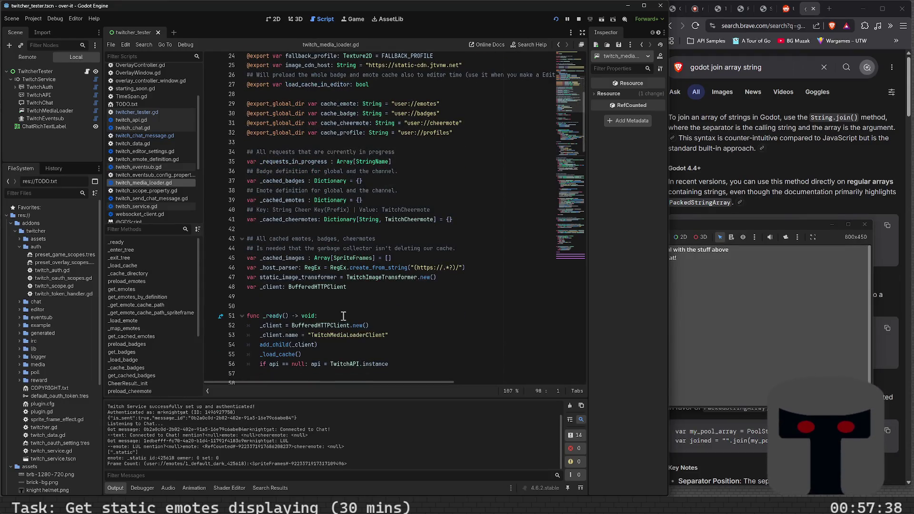
pyautogui.scroll(-5, 349, 309)
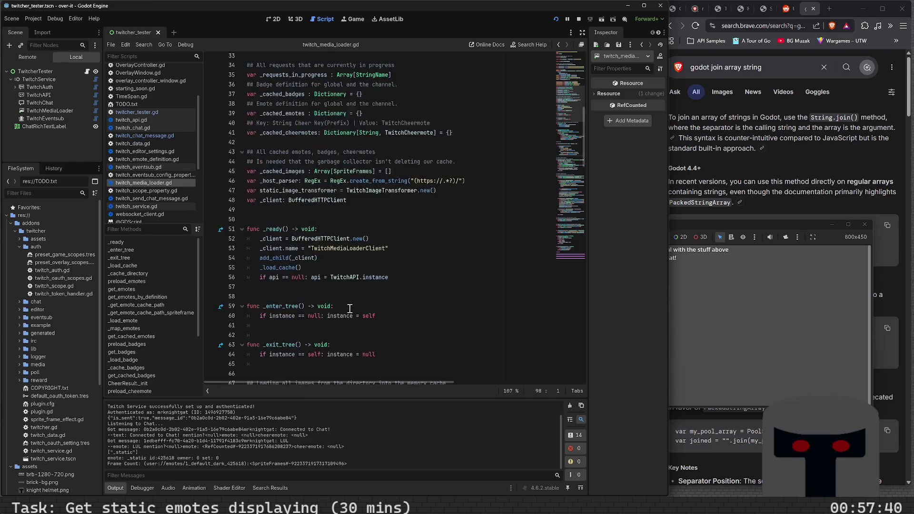
pyautogui.scroll(-4, 349, 309)
pyautogui.scroll(-3, 349, 309)
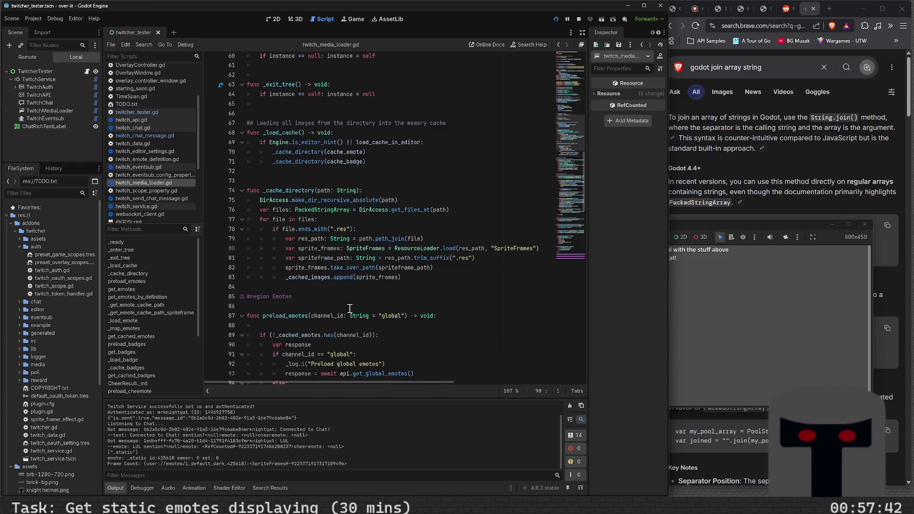
pyautogui.scroll(-2, 349, 309)
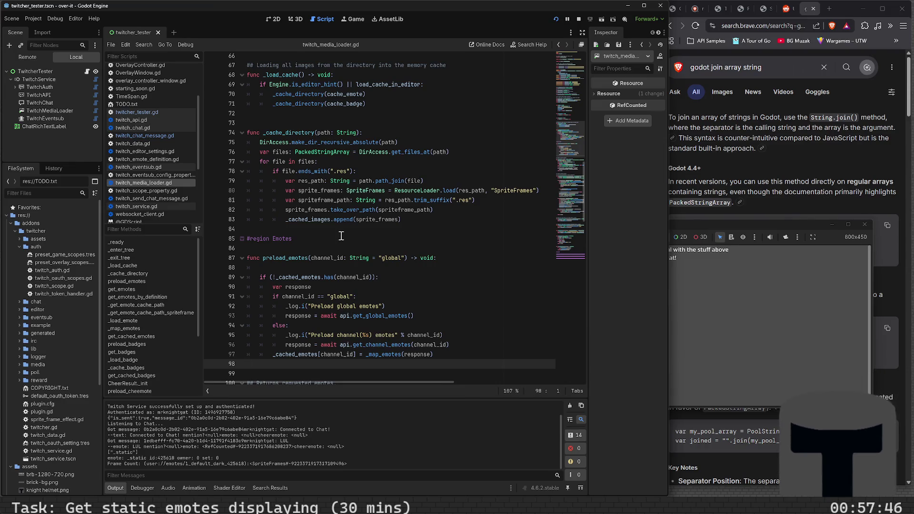
pyautogui.scroll(-1, 341, 237)
pyautogui.scroll(-3, 341, 236)
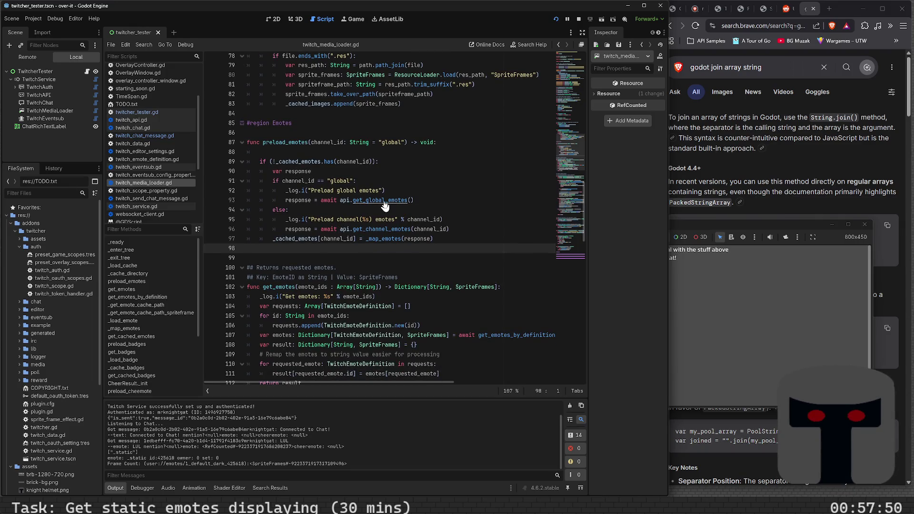
pyautogui.keyDown('ctrl'); pyautogui.click(387, 201); pyautogui.keyUp('ctrl')
pyautogui.scroll(-3, 355, 261)
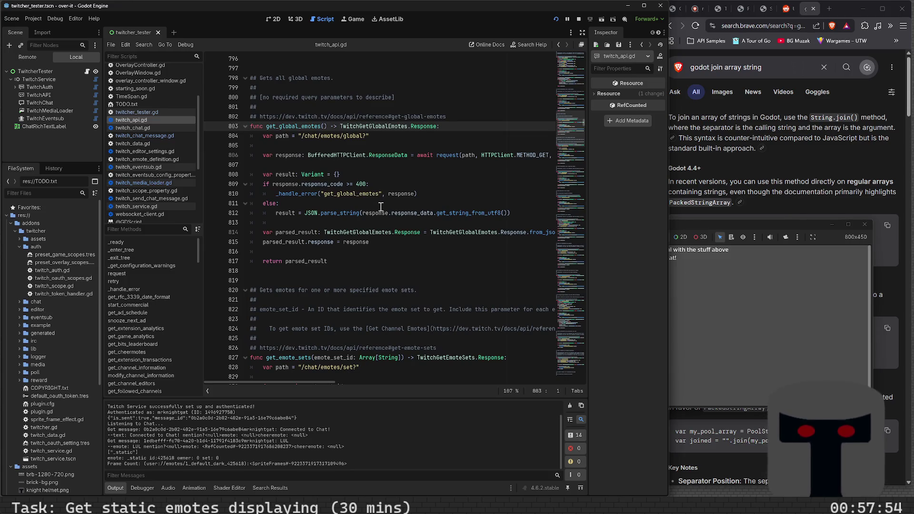
pyautogui.scroll(-1, 381, 210)
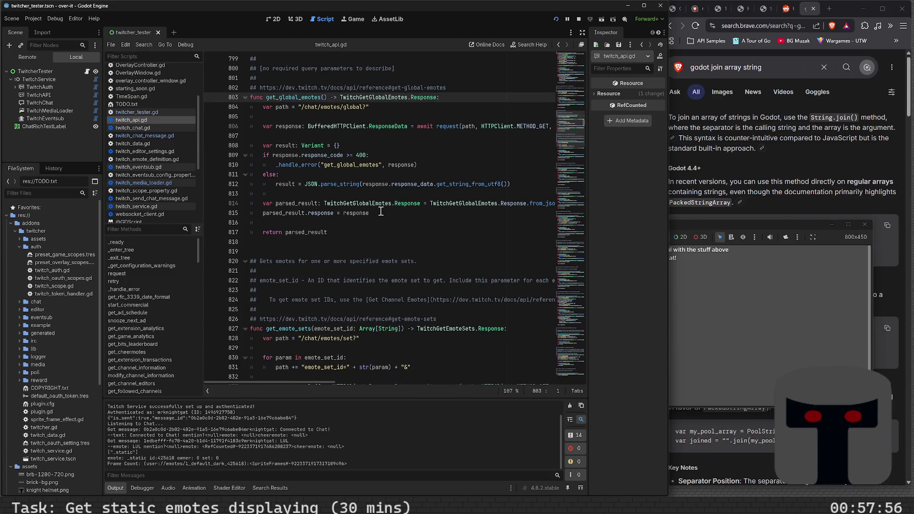
pyautogui.scroll(-1, 381, 210)
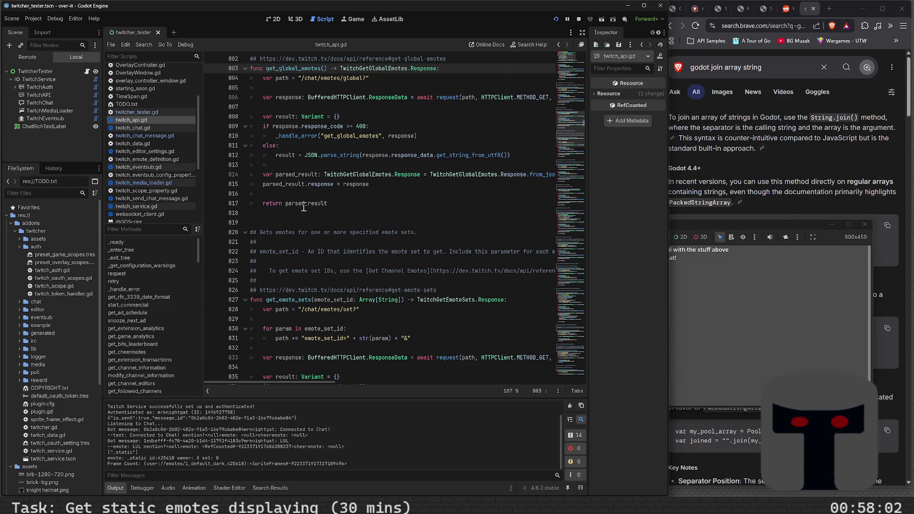
pyautogui.moveTo(304, 207)
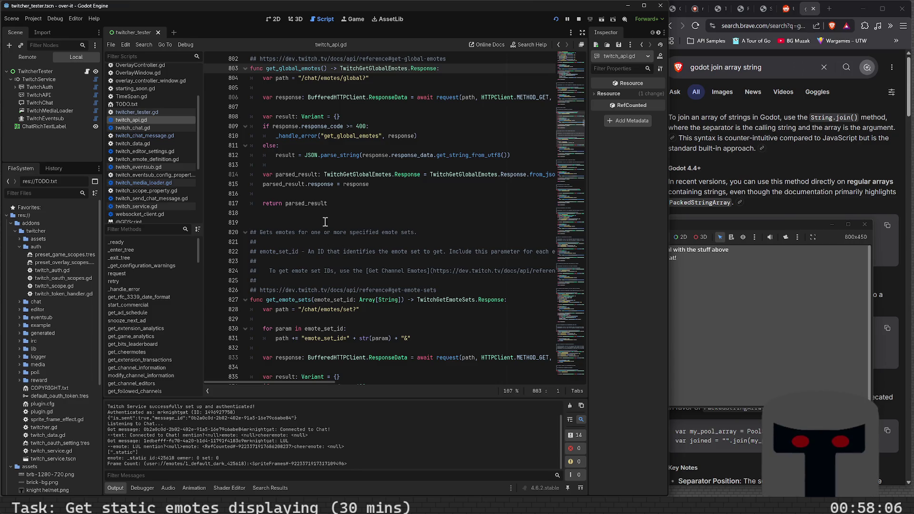
pyautogui.scroll(-5, 327, 215)
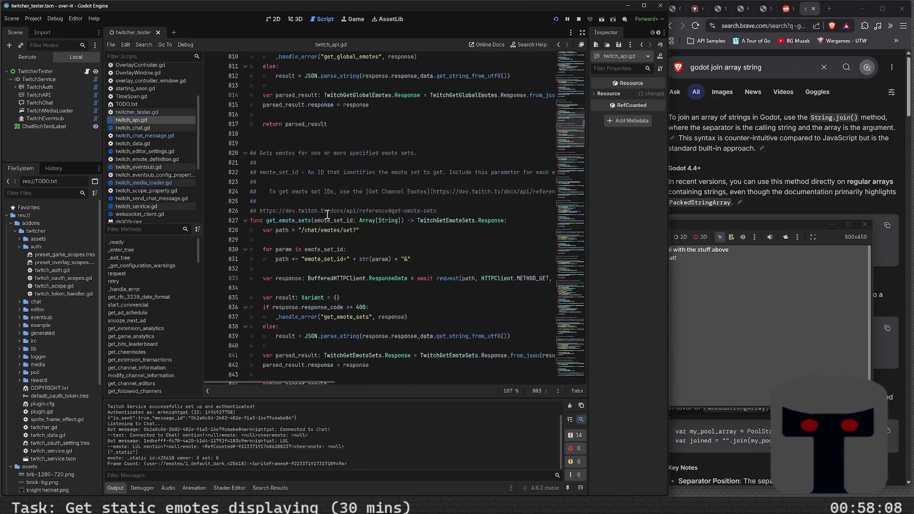
pyautogui.scroll(-8, 328, 219)
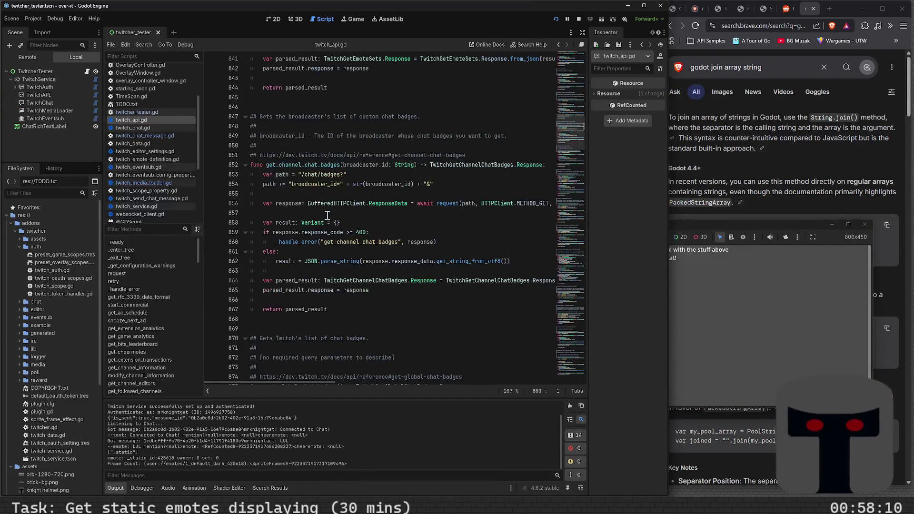
pyautogui.scroll(-4, 340, 249)
pyautogui.scroll(-8, 340, 252)
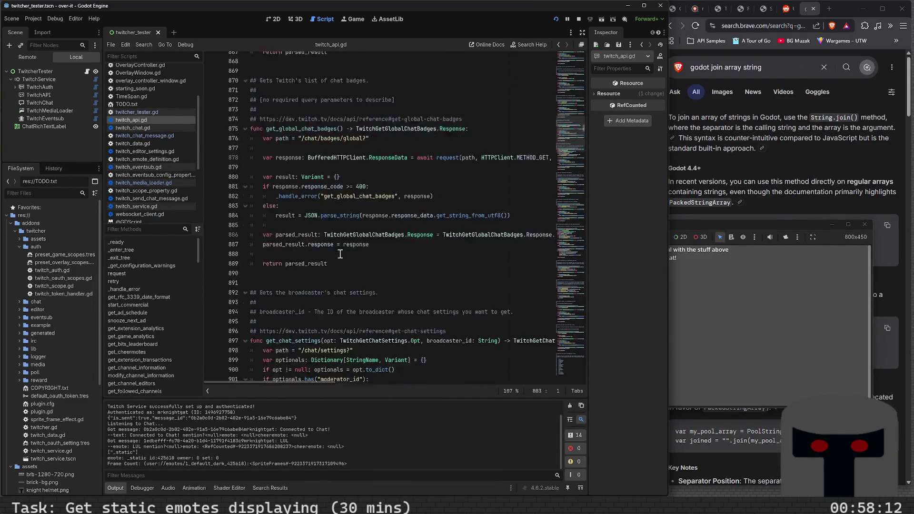
pyautogui.scroll(-9, 341, 254)
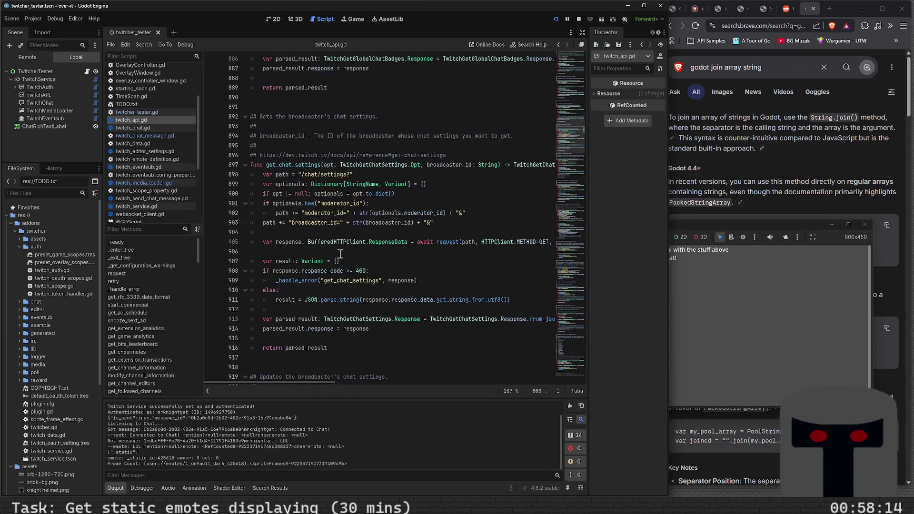
pyautogui.scroll(-1, 341, 254)
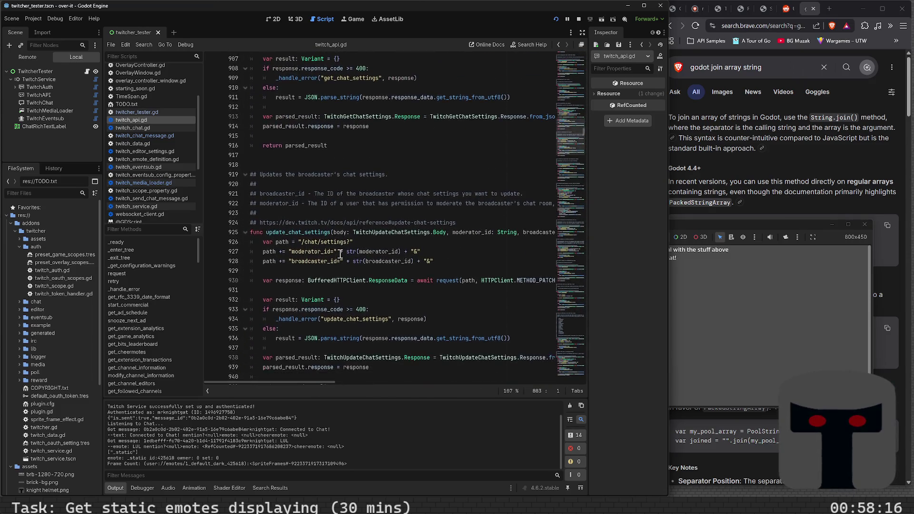
pyautogui.scroll(-13, 341, 254)
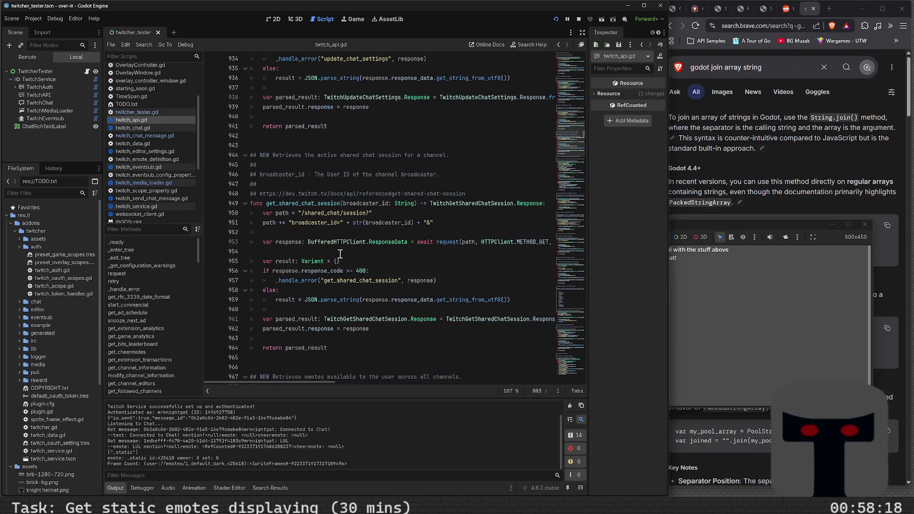
pyautogui.scroll(-6, 340, 254)
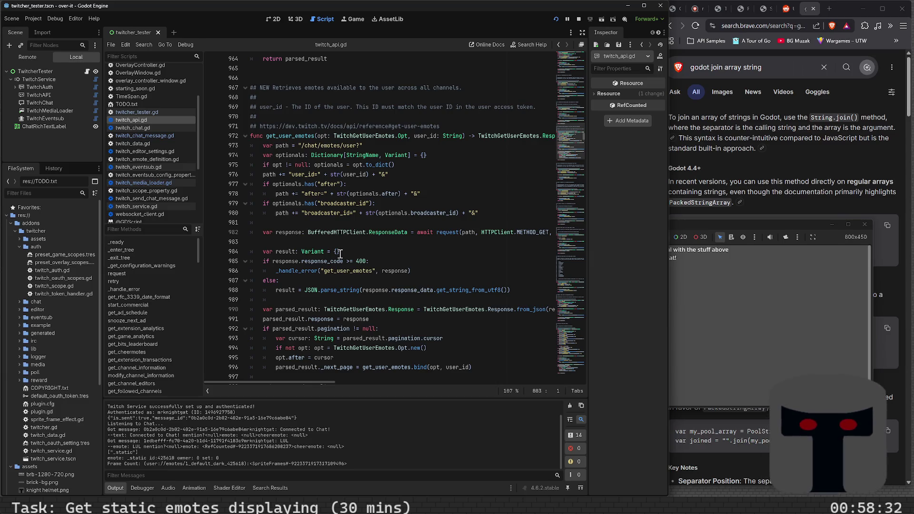
# Fold func get_user_emotes at line 972 and scroll down to update_user_chat_color.
pyautogui.click(246, 136)
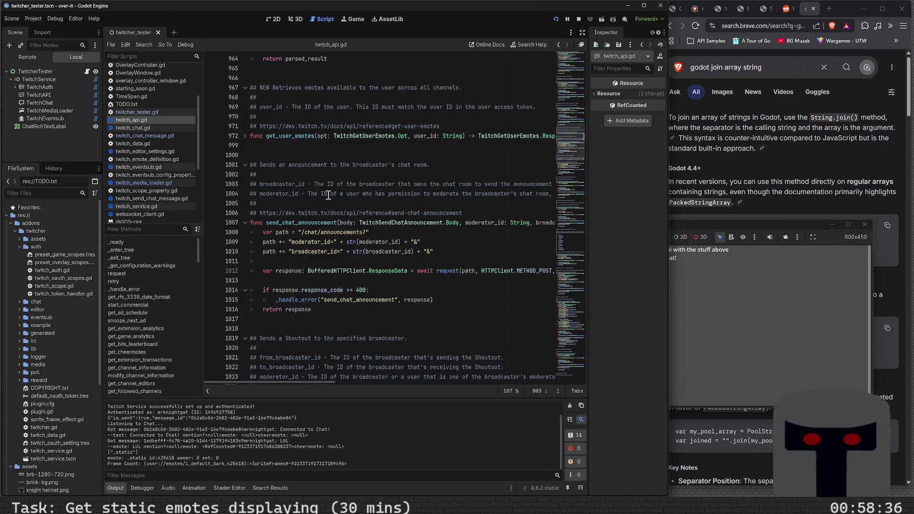
pyautogui.scroll(-11, 330, 195)
pyautogui.scroll(-7, 331, 195)
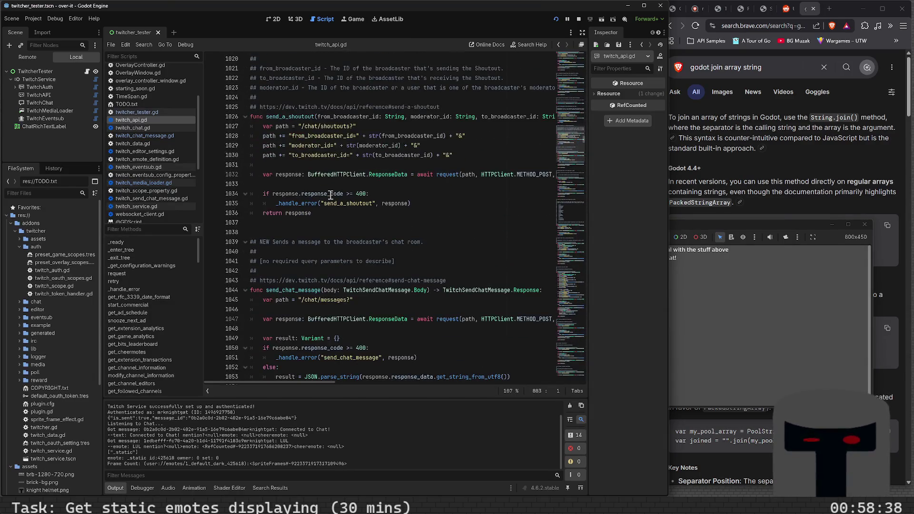
pyautogui.scroll(-2, 330, 195)
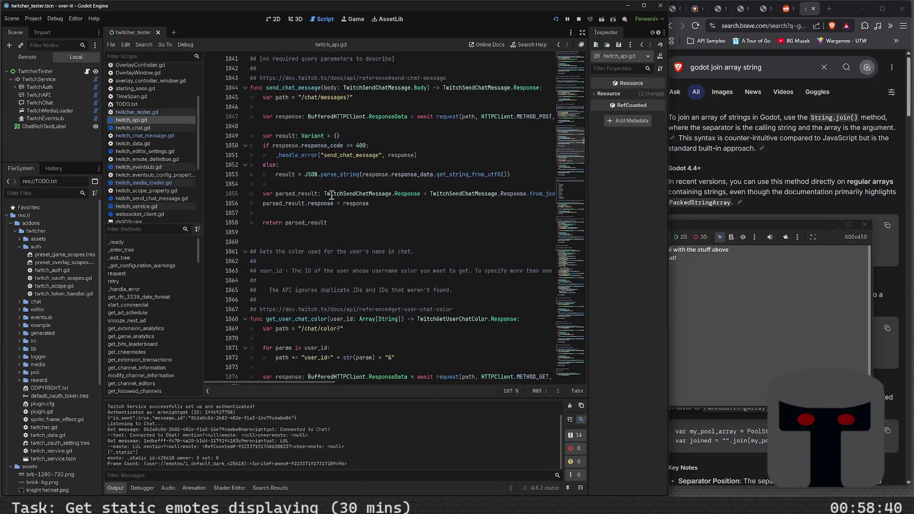
pyautogui.scroll(-5, 331, 195)
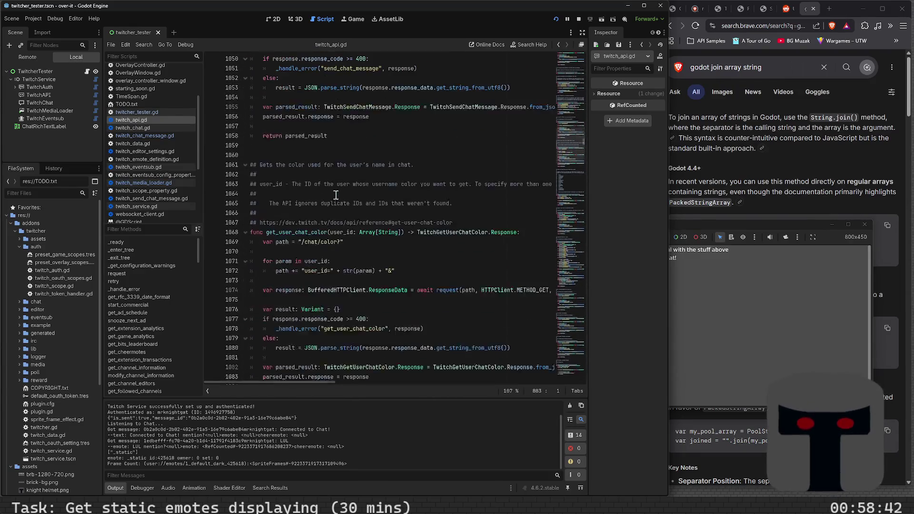
pyautogui.scroll(-3, 339, 193)
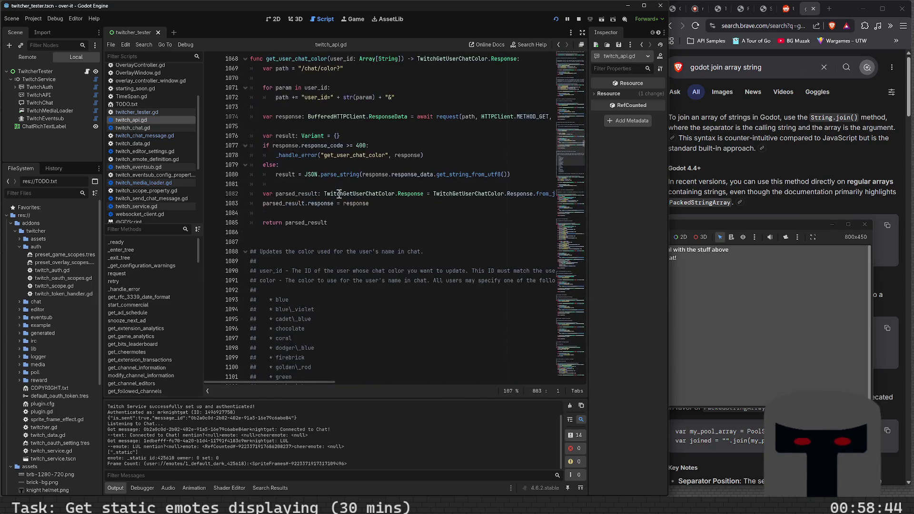
pyautogui.scroll(1, 339, 193)
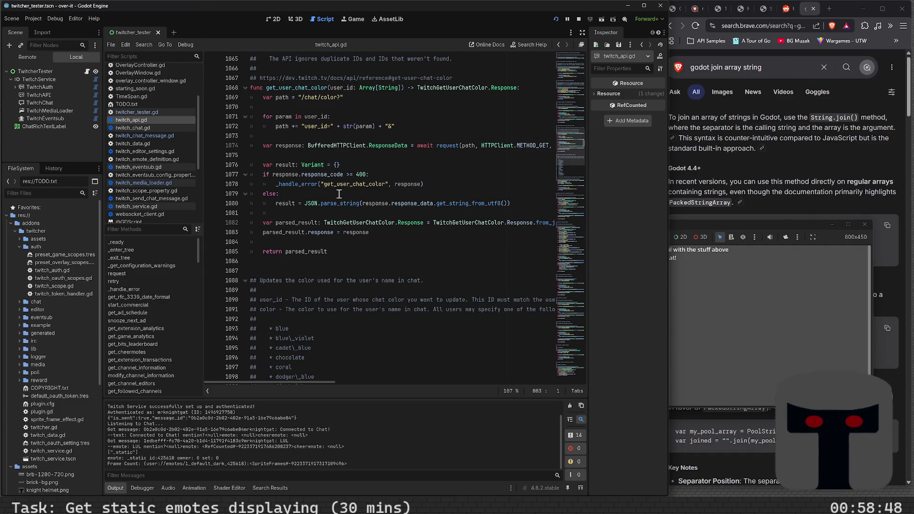
pyautogui.scroll(-5, 340, 193)
pyautogui.scroll(-2, 340, 194)
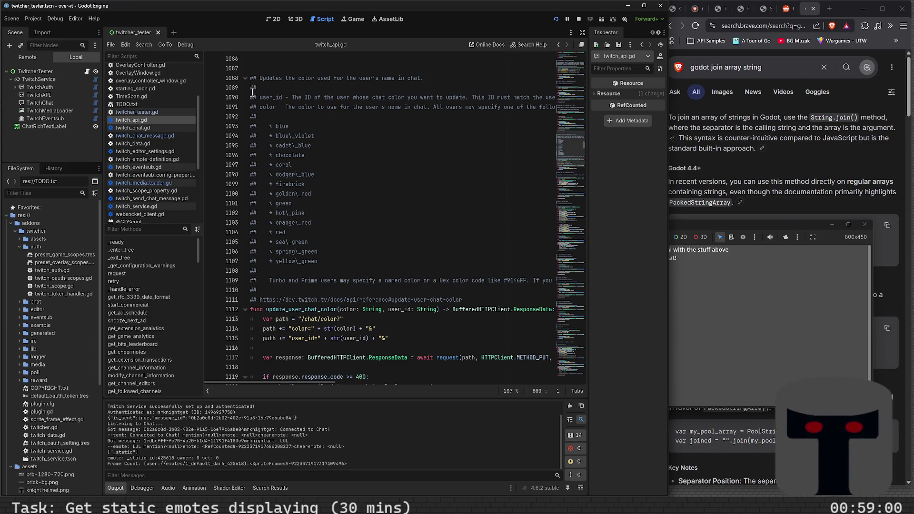
pyautogui.click(245, 79)
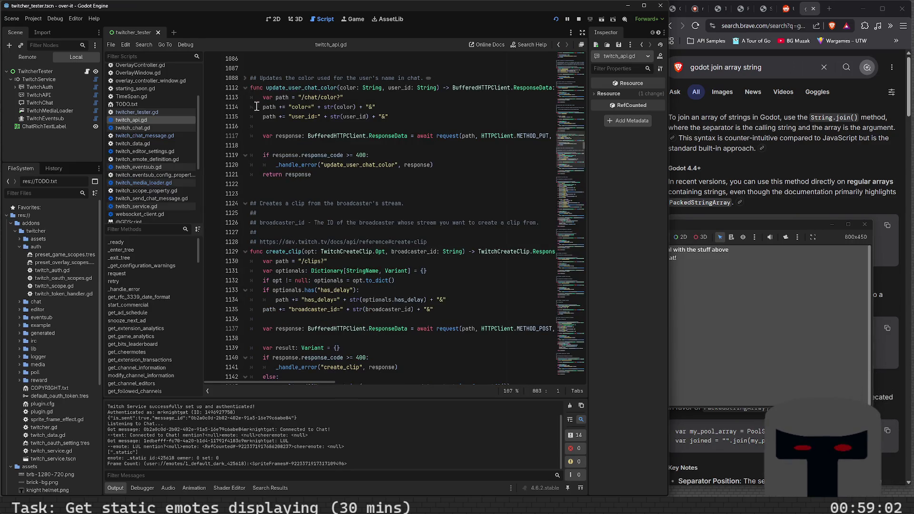
pyautogui.scroll(-10, 254, 107)
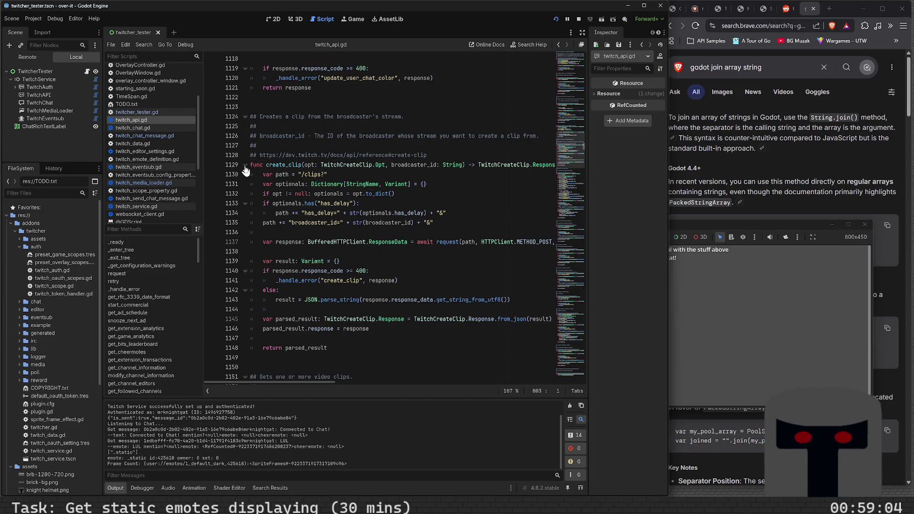
pyautogui.click(245, 166)
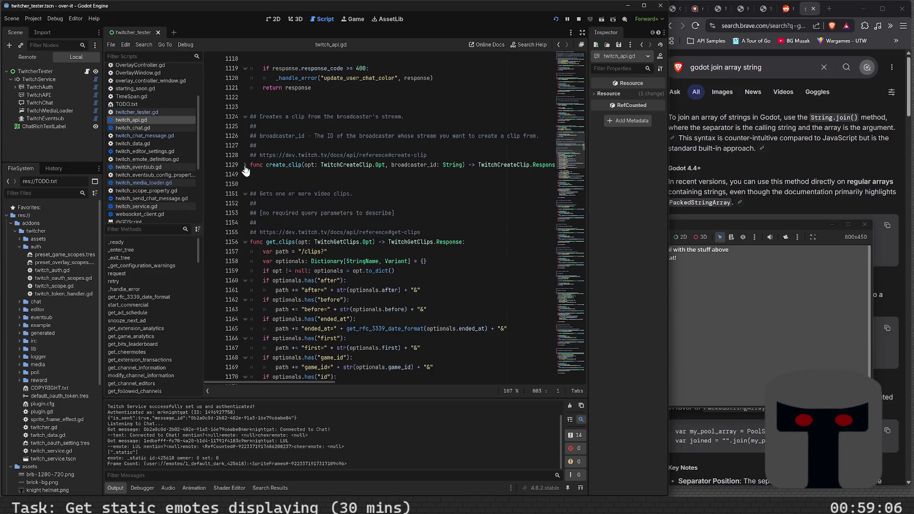
pyautogui.click(244, 242)
pyautogui.scroll(-5, 257, 228)
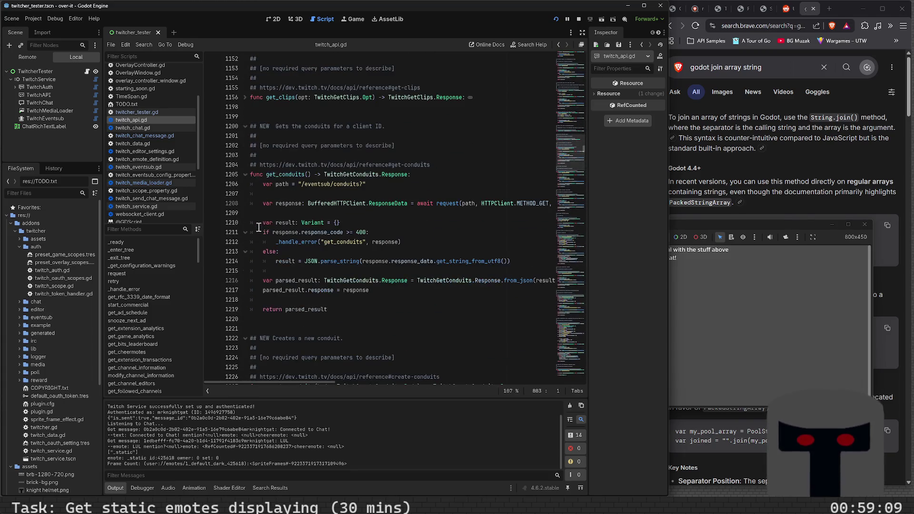
pyautogui.click(244, 175)
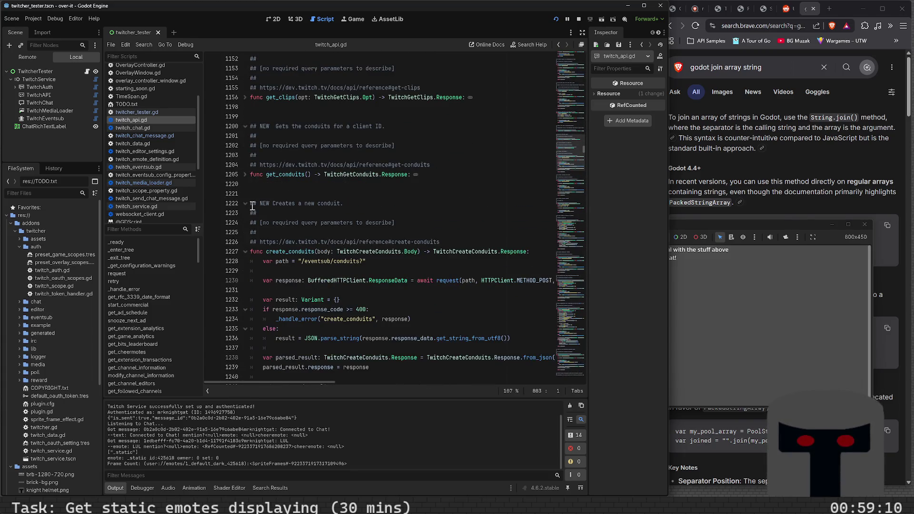
pyautogui.click(245, 251)
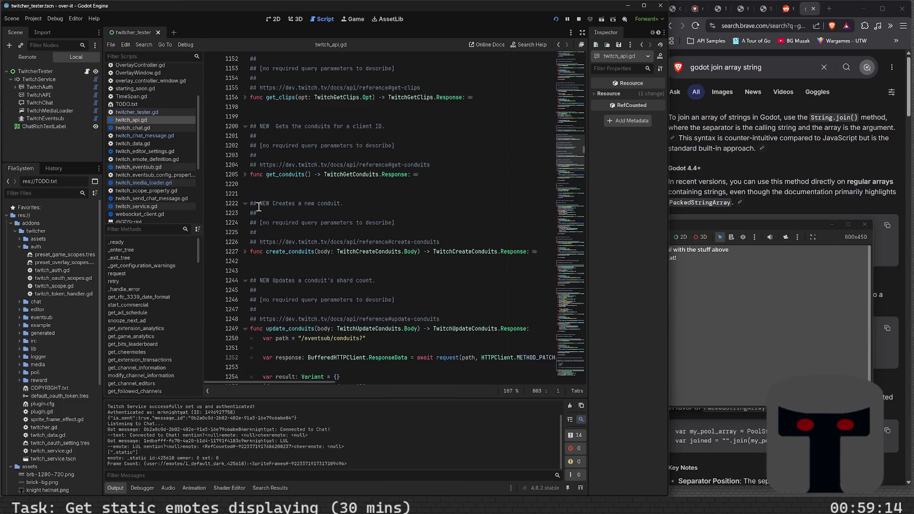
pyautogui.scroll(-3, 259, 209)
pyautogui.scroll(-2, 258, 206)
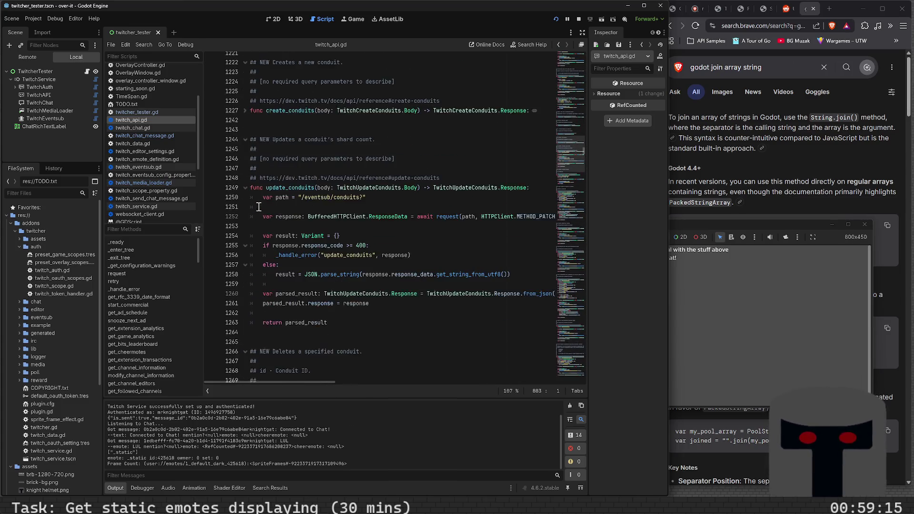
pyautogui.click(245, 185)
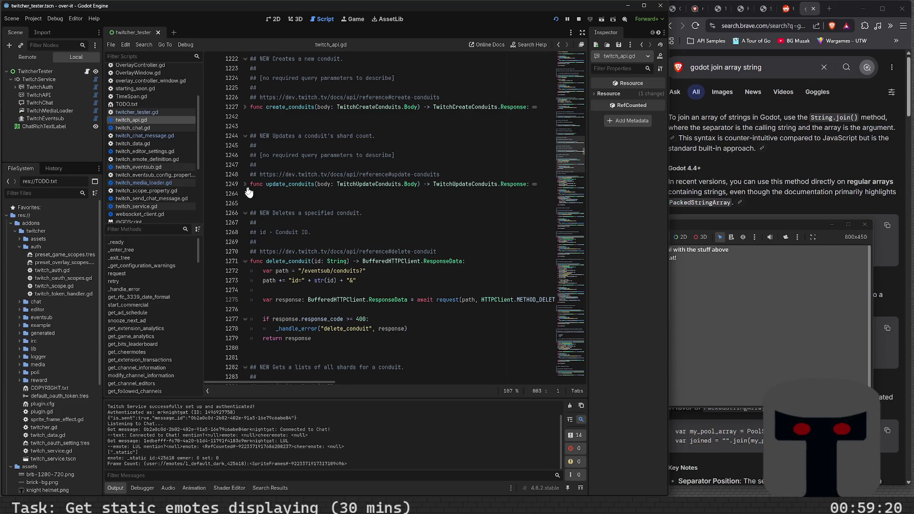
pyautogui.click(246, 186)
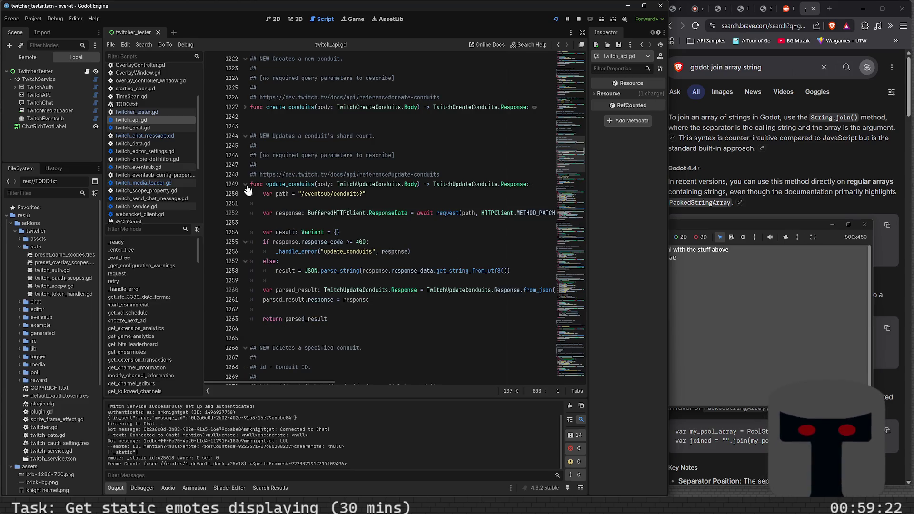
pyautogui.click(246, 185)
pyautogui.scroll(-1, 245, 214)
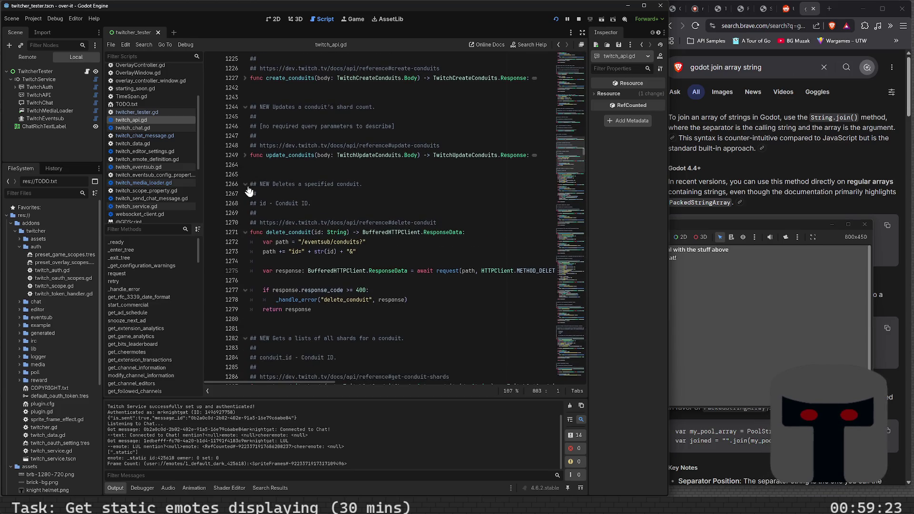
pyautogui.click(244, 233)
pyautogui.scroll(-15, 252, 237)
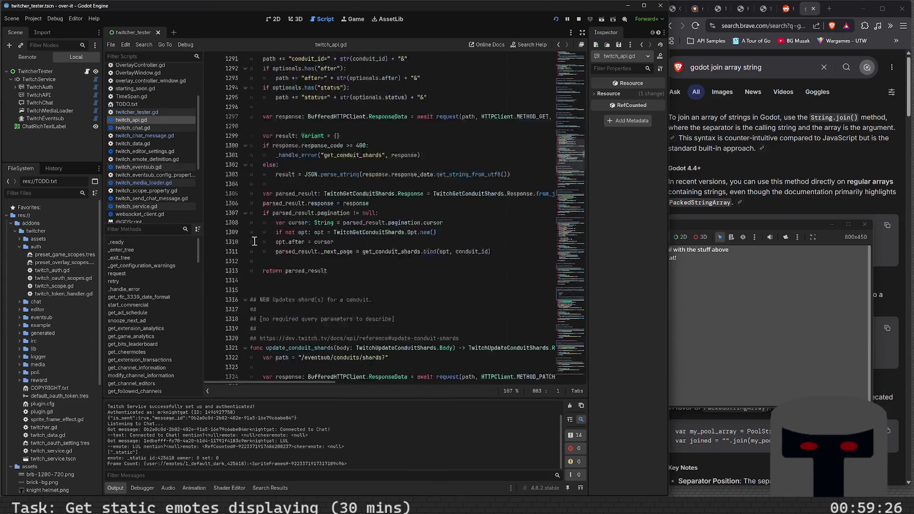
pyautogui.scroll(-14, 255, 238)
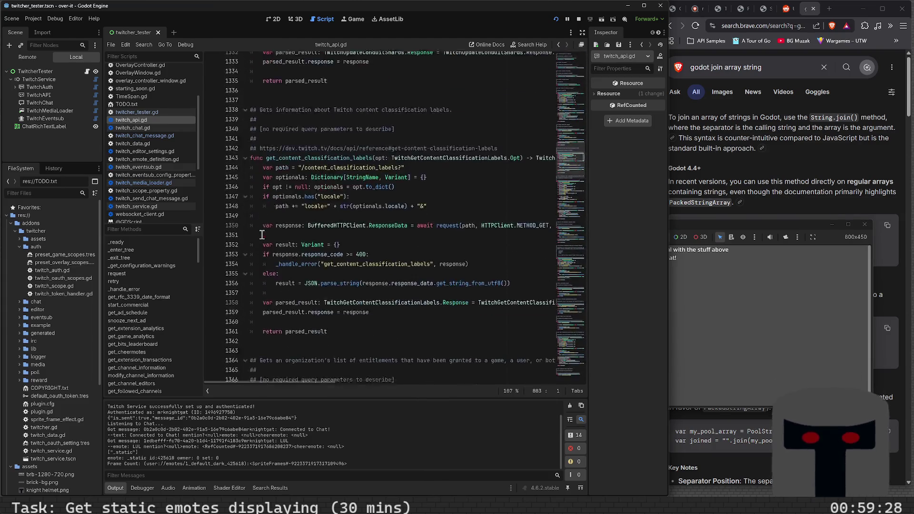
pyautogui.scroll(-5, 262, 235)
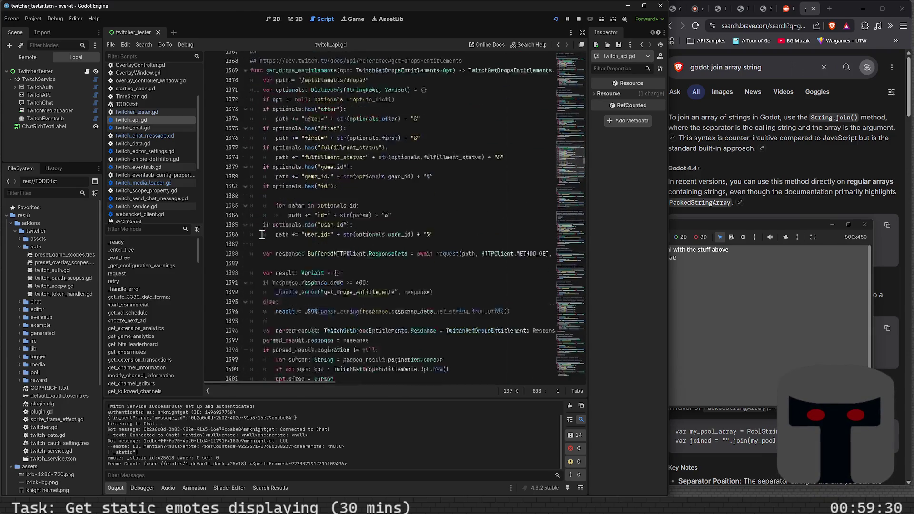
pyautogui.scroll(-4, 261, 234)
pyautogui.scroll(-5, 262, 234)
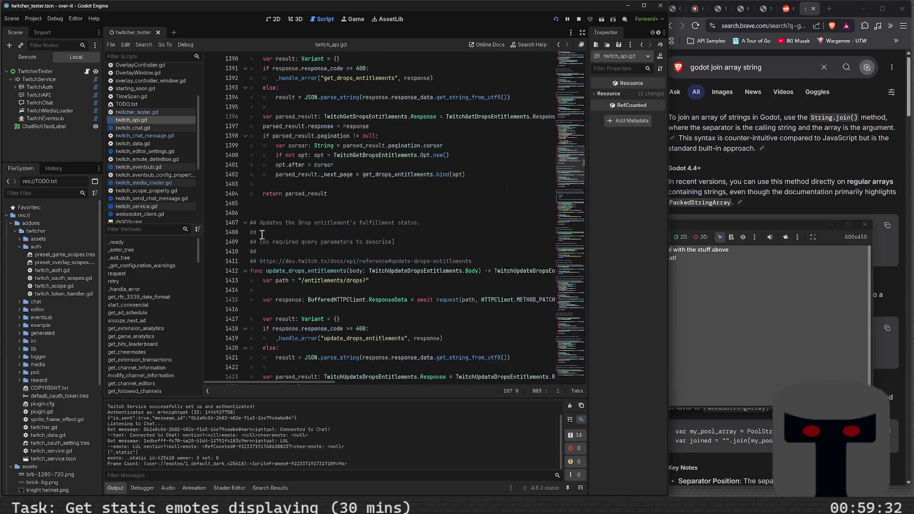
pyautogui.scroll(-14, 262, 235)
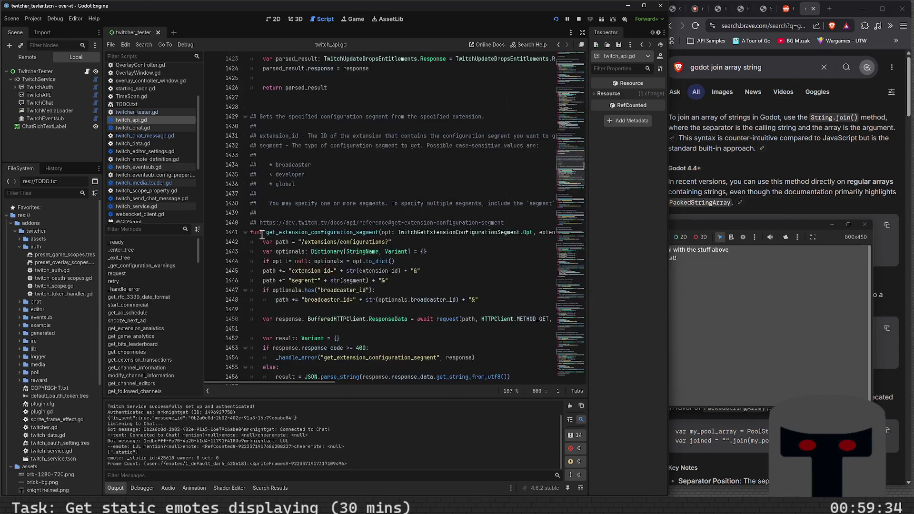
pyautogui.scroll(-3, 262, 234)
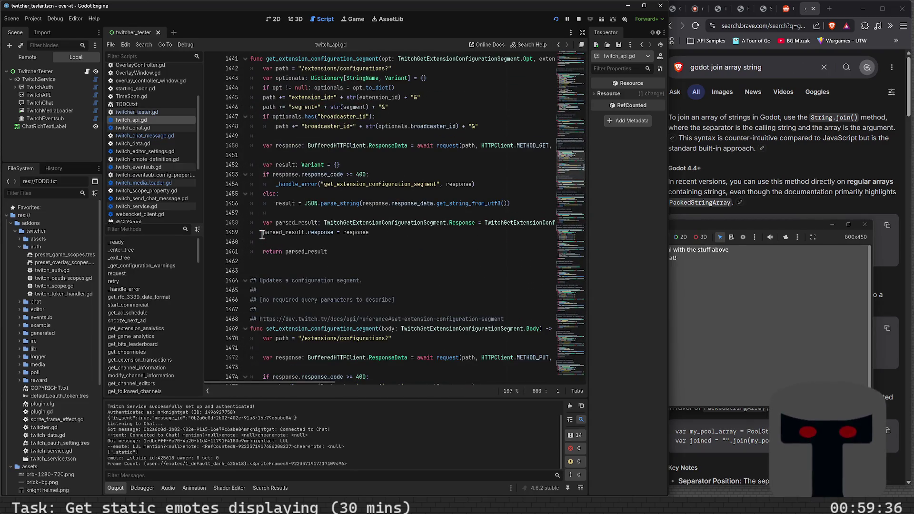
pyautogui.scroll(-8, 262, 234)
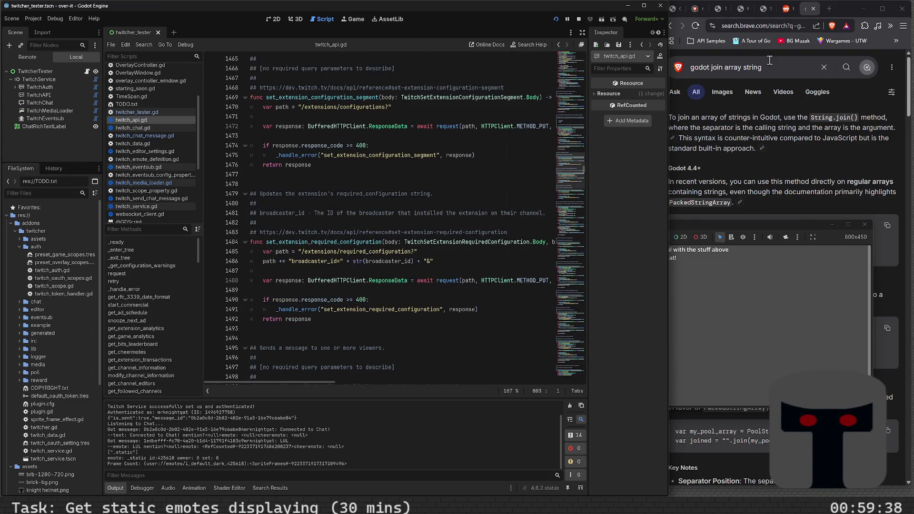
# Search Brave for 'godot twitch chat rich text box' and scan the results.
pyautogui.moveTo(711, 67); pyautogui.dragTo(793, 72)
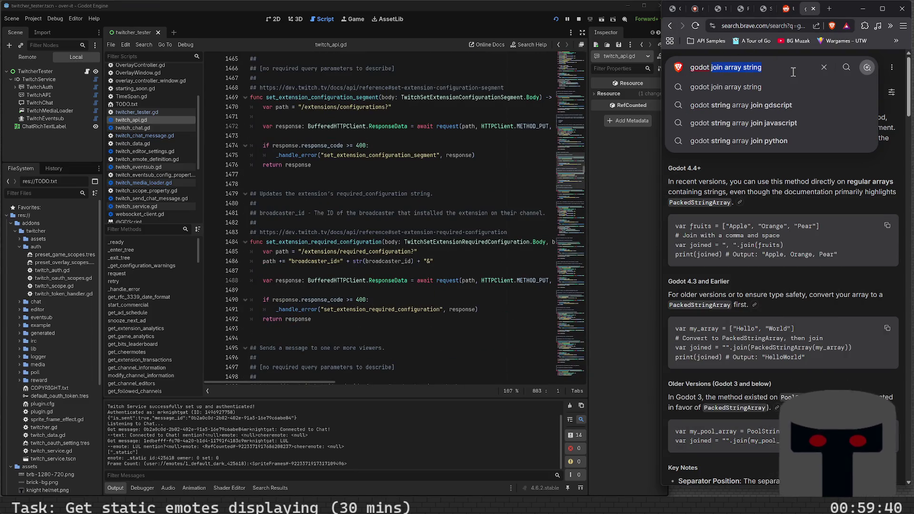
pyautogui.write('twitch c')
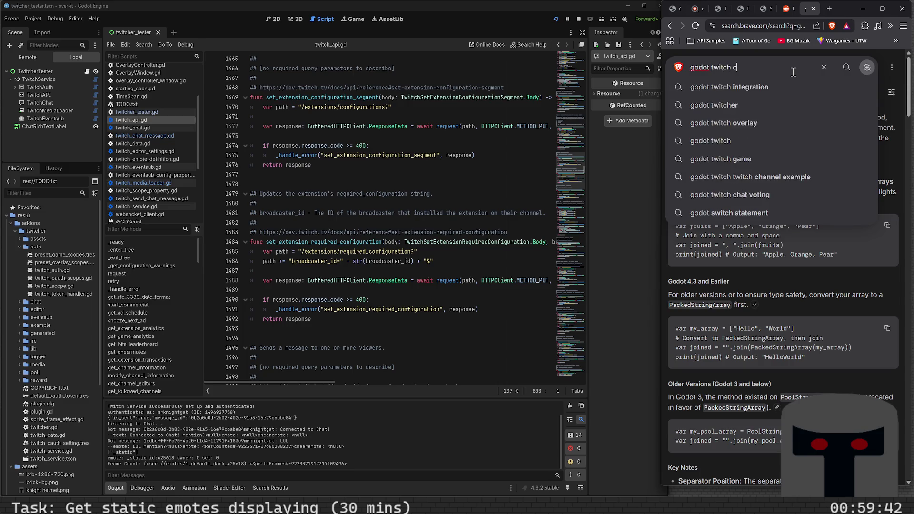
pyautogui.write('hat ')
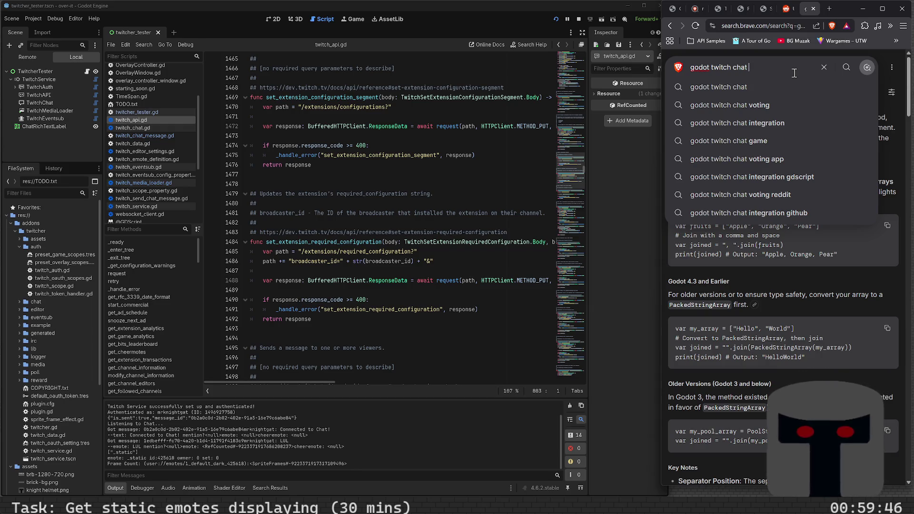
pyautogui.write('rich')
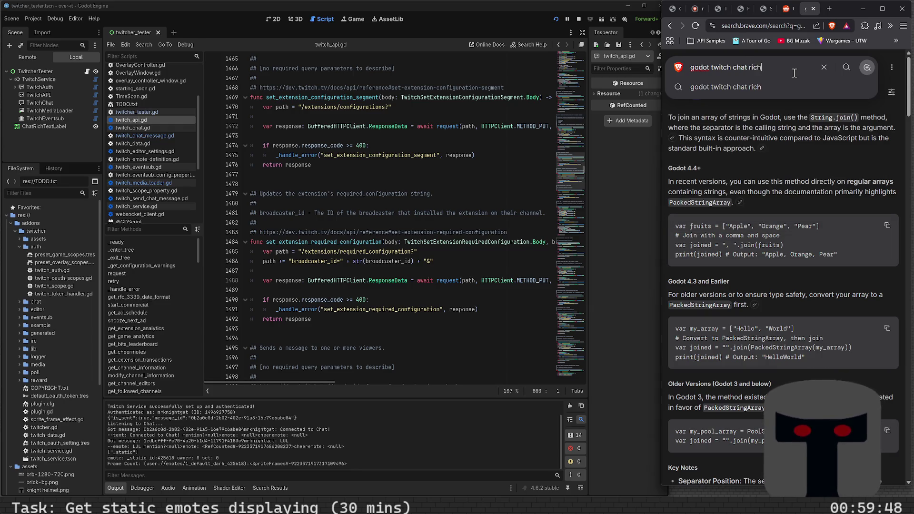
pyautogui.write(' text box')
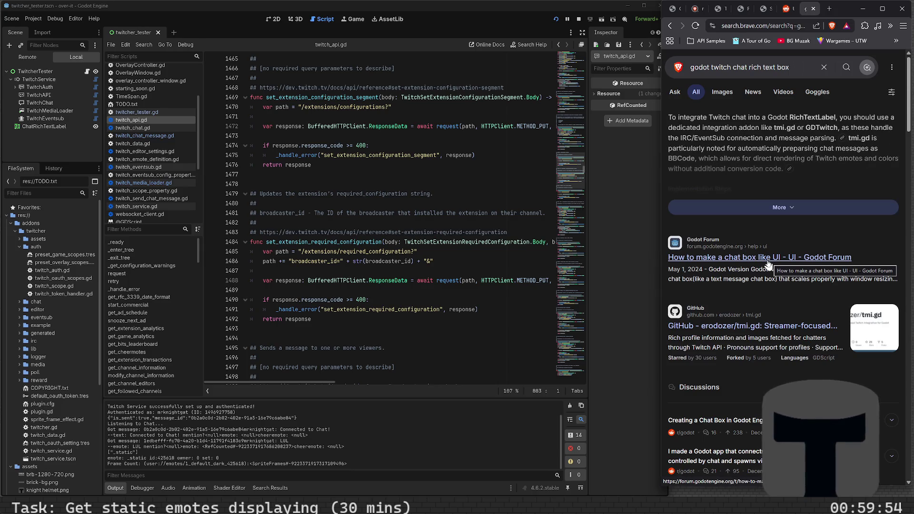
pyautogui.scroll(-3, 768, 263)
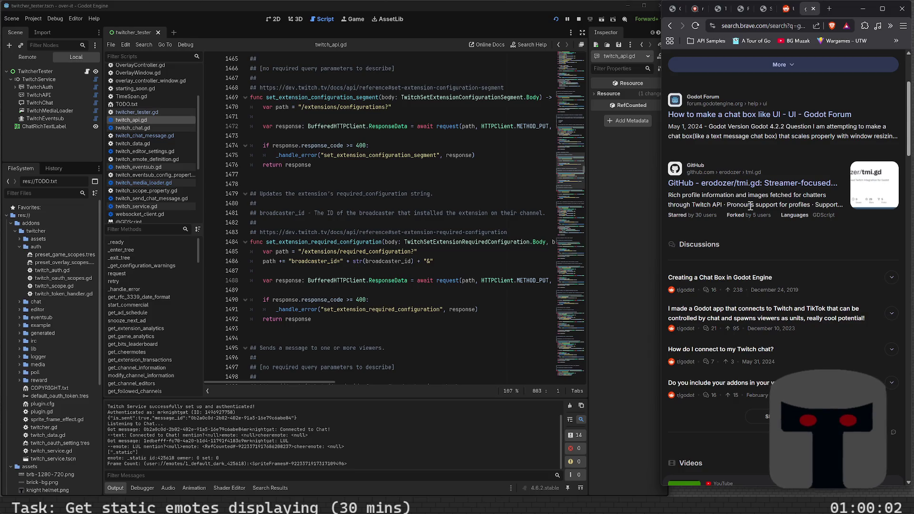
pyautogui.scroll(-8, 751, 202)
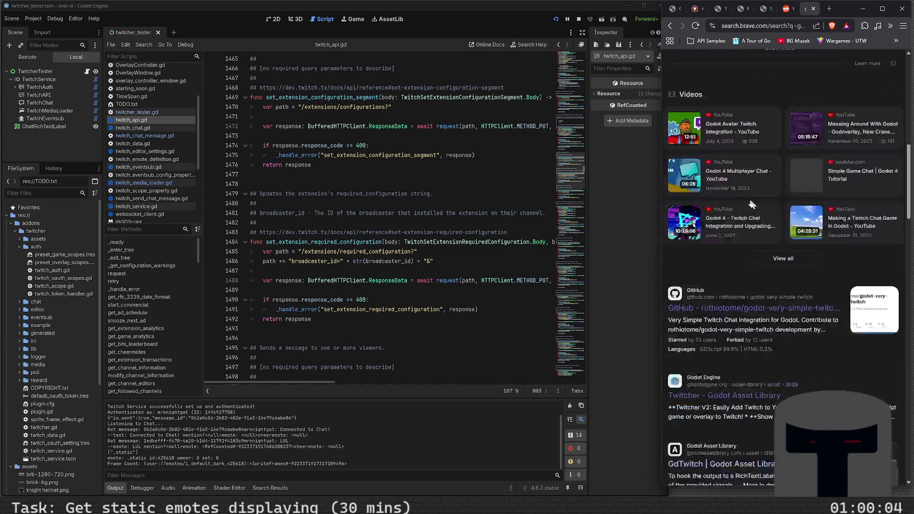
pyautogui.scroll(8, 751, 202)
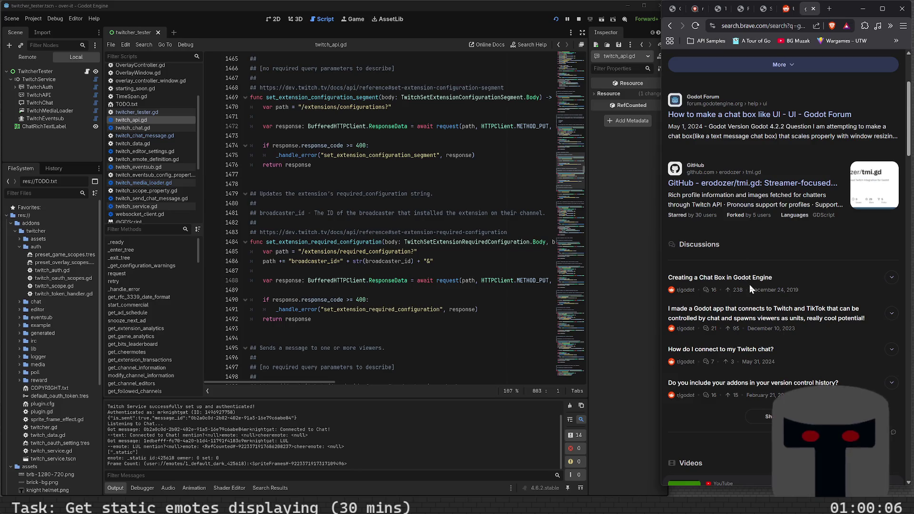
# Open the tmi.gd repository result and open its Gift link in a new tab.
pyautogui.click(762, 184)
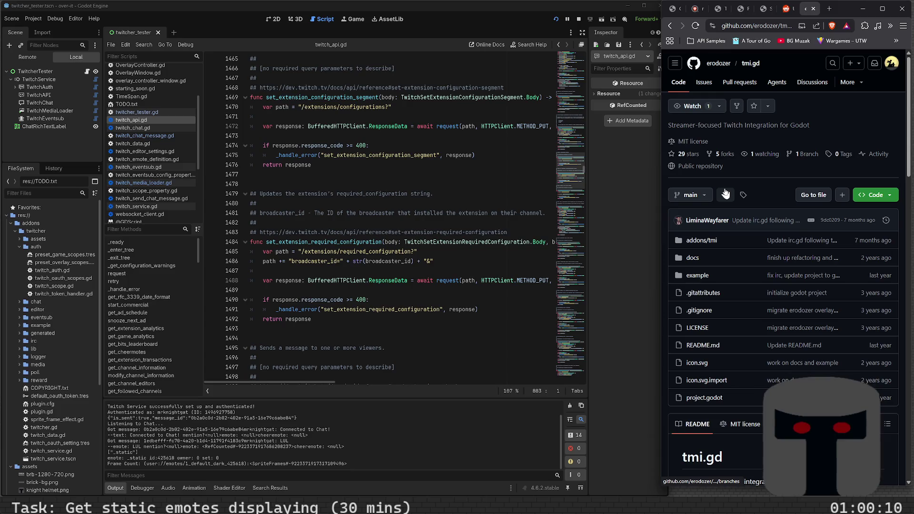
pyautogui.scroll(-10, 725, 193)
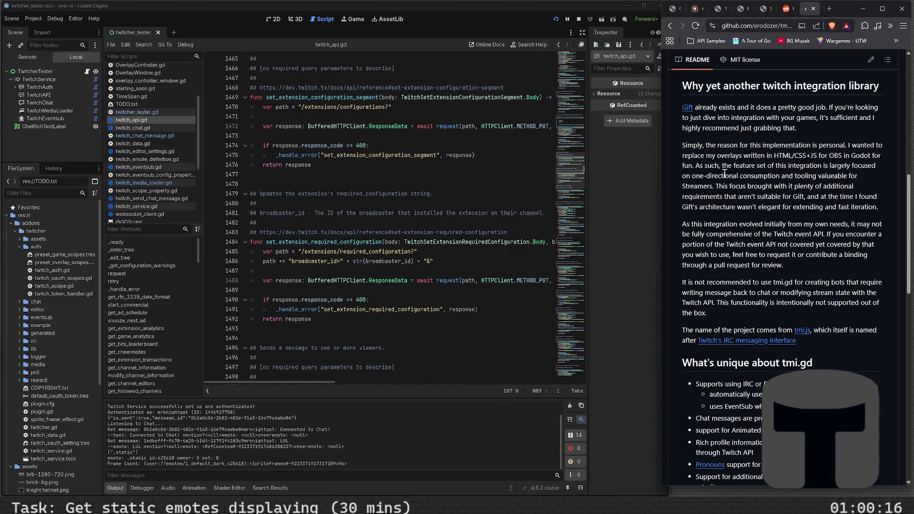
pyautogui.rightClick(687, 107)
pyautogui.click(713, 113)
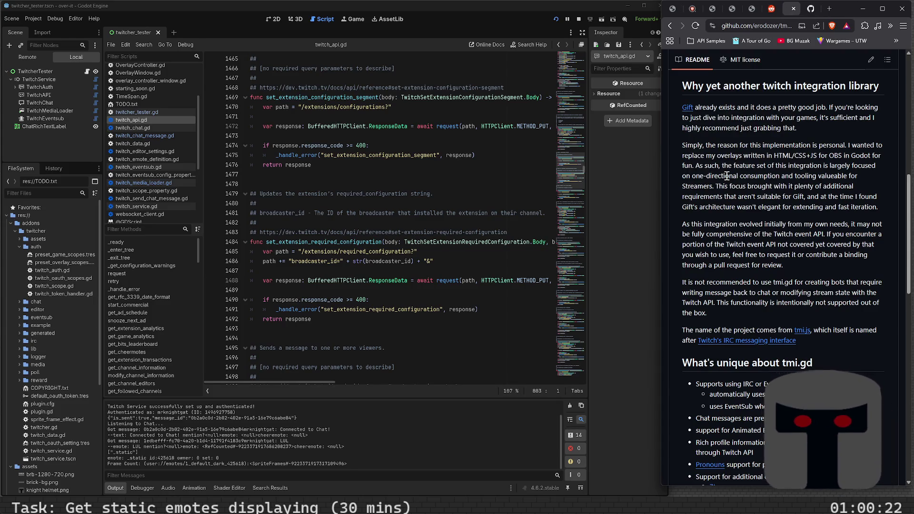
# Read through the rest of the tmi.gd README.
pyautogui.scroll(-6, 721, 186)
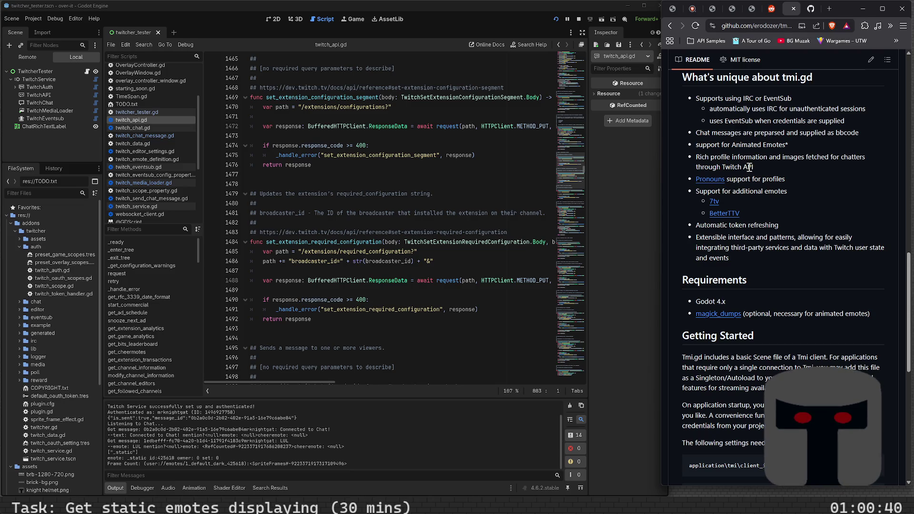
pyautogui.scroll(-5, 754, 187)
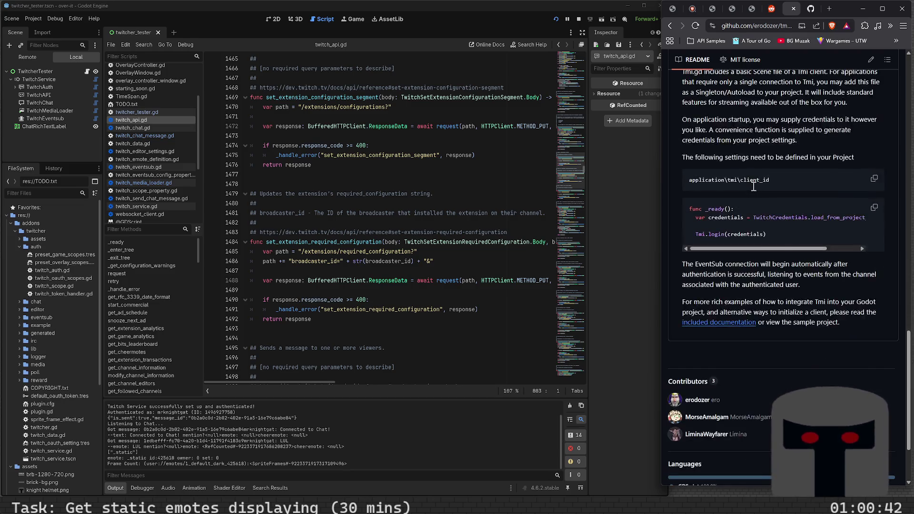
pyautogui.scroll(5, 753, 187)
pyautogui.scroll(-3, 754, 188)
pyautogui.scroll(-3, 752, 186)
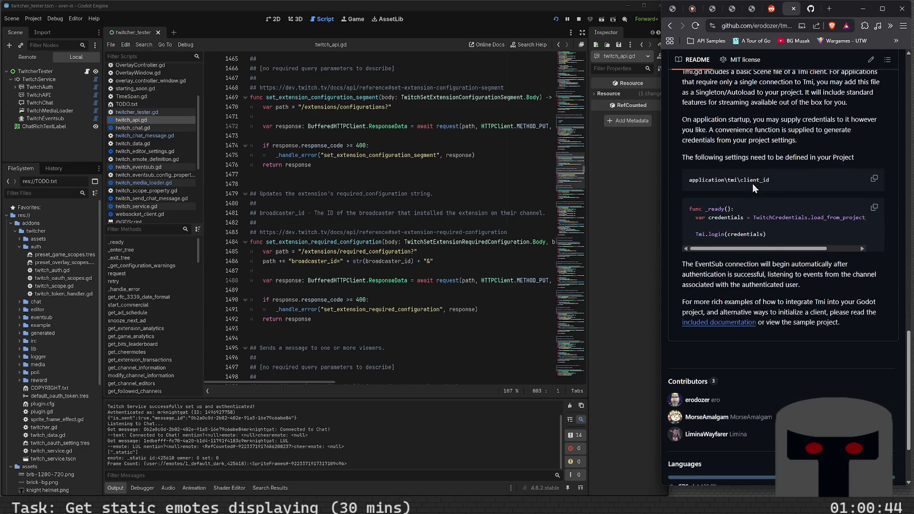
pyautogui.scroll(3, 719, 116)
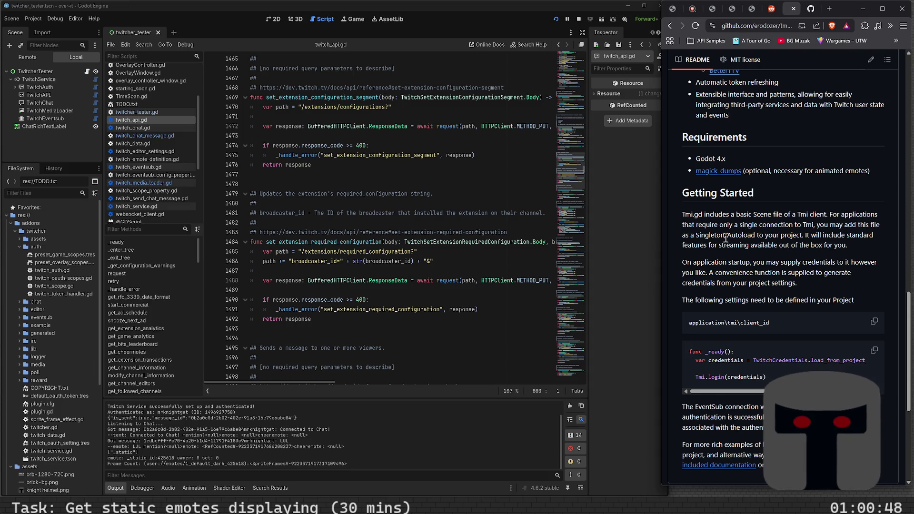
pyautogui.scroll(-5, 728, 239)
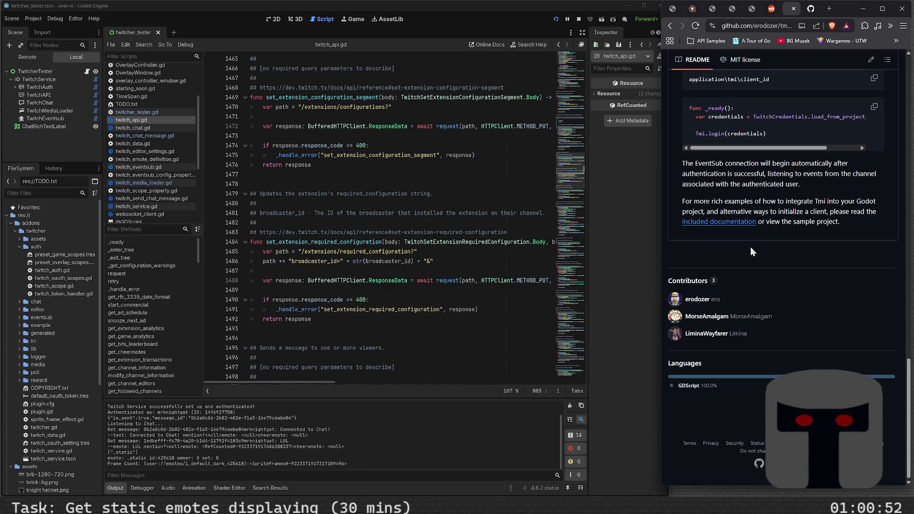
pyautogui.scroll(15, 751, 247)
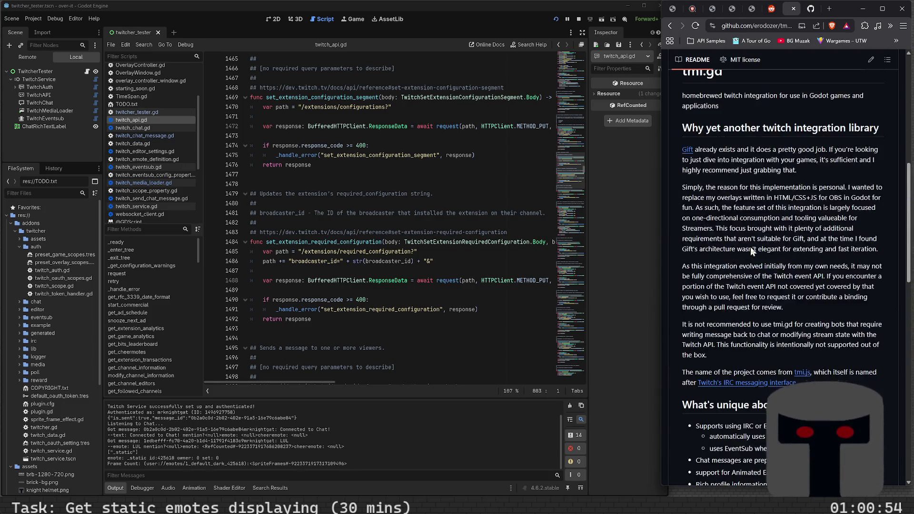
pyautogui.scroll(5, 750, 247)
# Switch to the issork/gift tab and read its README, including the SenderData fields.
pyautogui.click(811, 8)
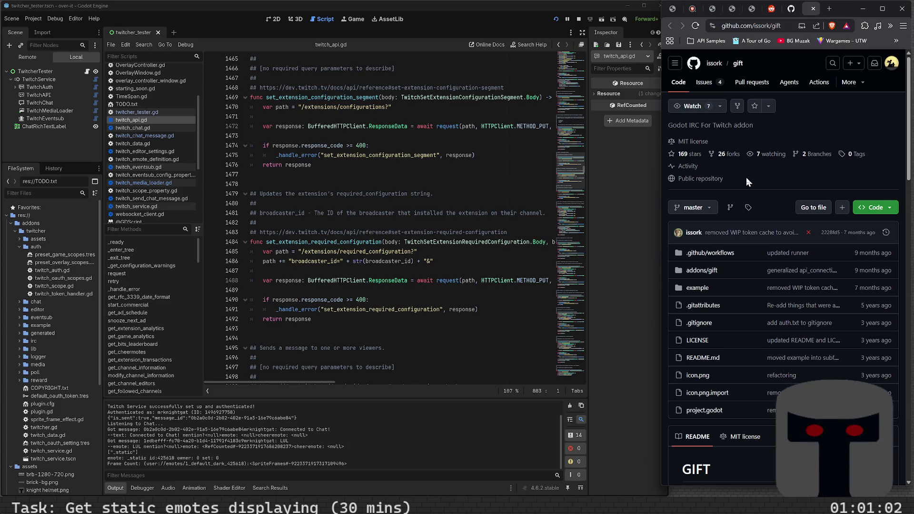
pyautogui.scroll(-5, 747, 177)
pyautogui.scroll(-10, 746, 177)
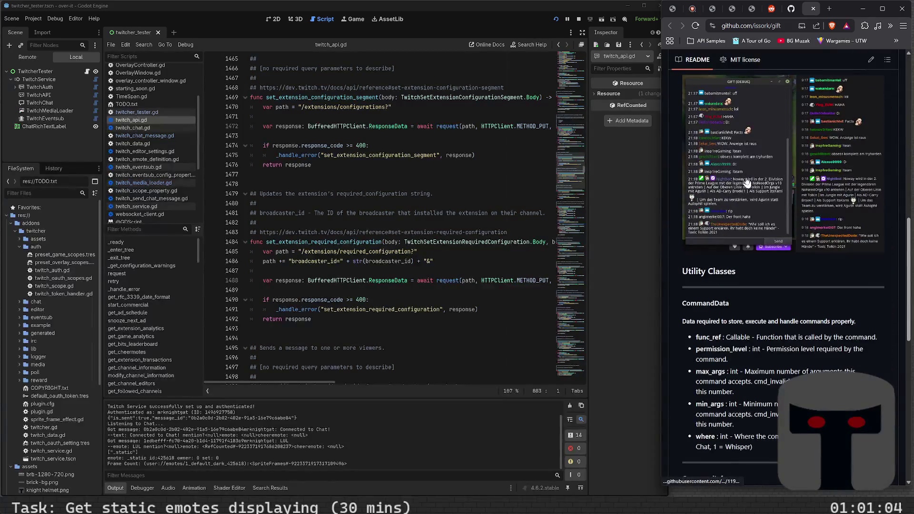
pyautogui.scroll(-10, 746, 183)
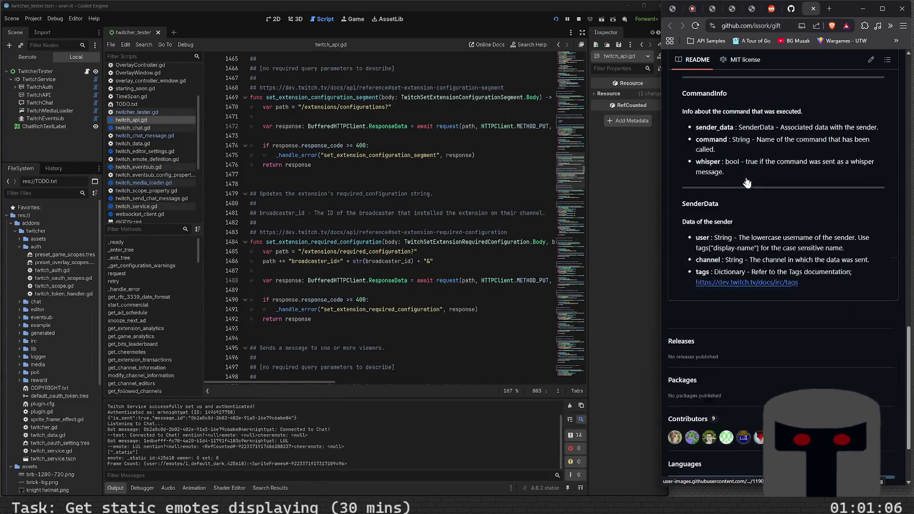
pyautogui.scroll(6, 746, 178)
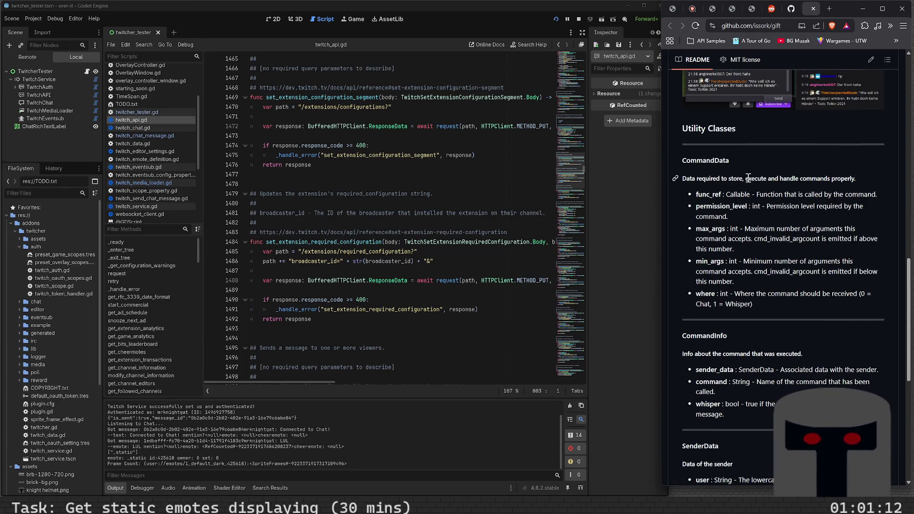
pyautogui.scroll(-5, 749, 178)
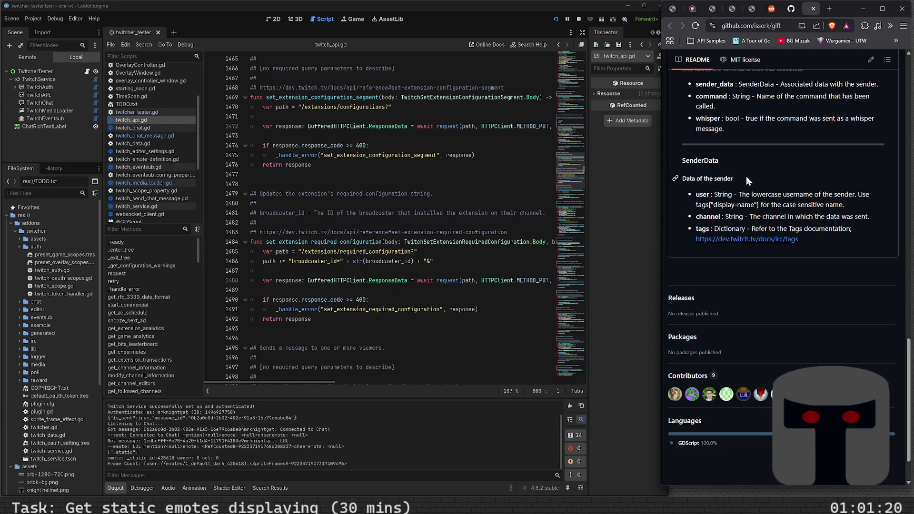
pyautogui.scroll(15, 746, 176)
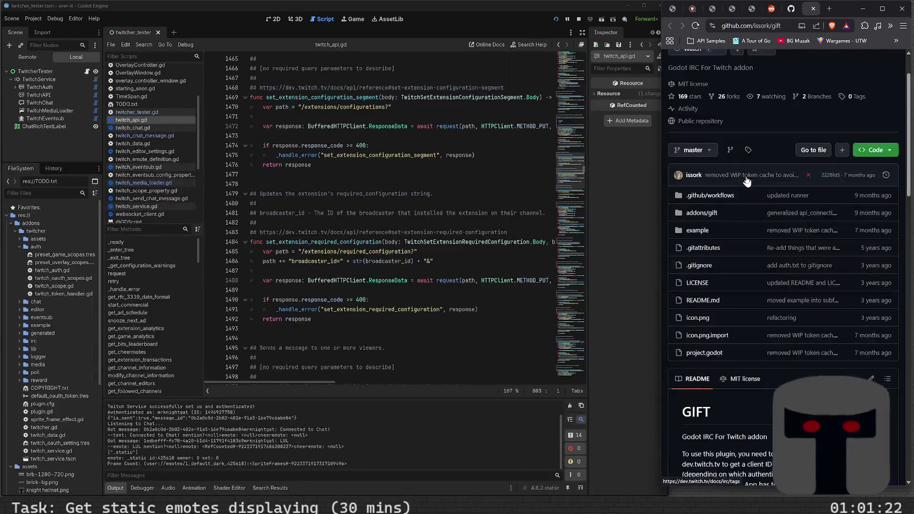
pyautogui.scroll(2, 746, 180)
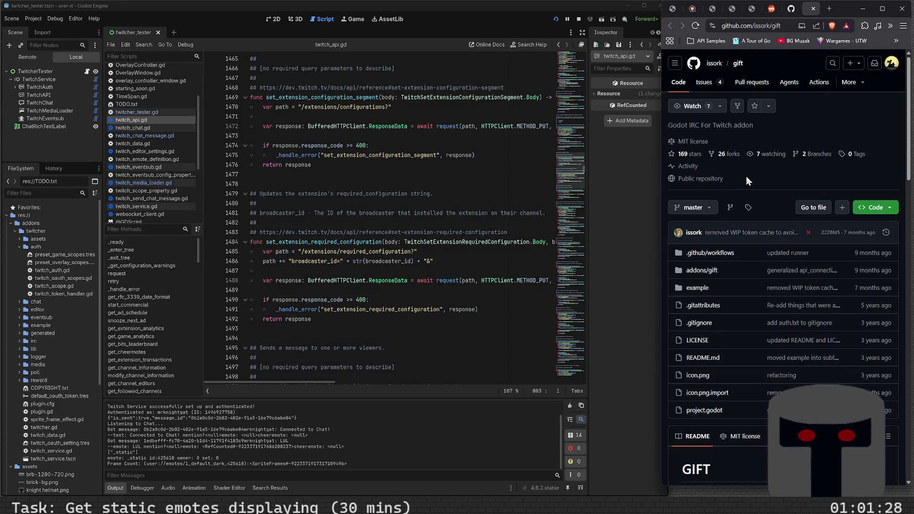
# Close the r/godot Reddit thread and bring up the SpriteFrameEffect page's [sprite] syntax block.
pyautogui.hotkey('alt', 'Left')
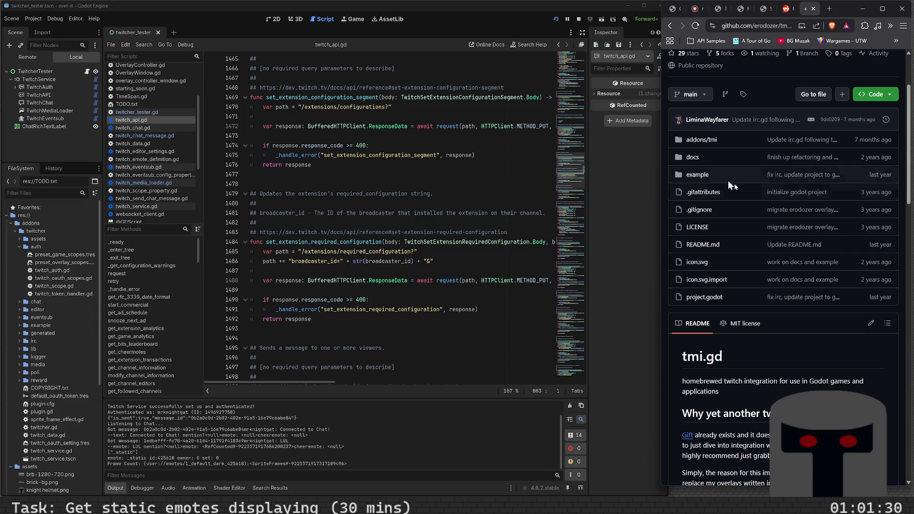
pyautogui.hotkey('alt', 'Left')
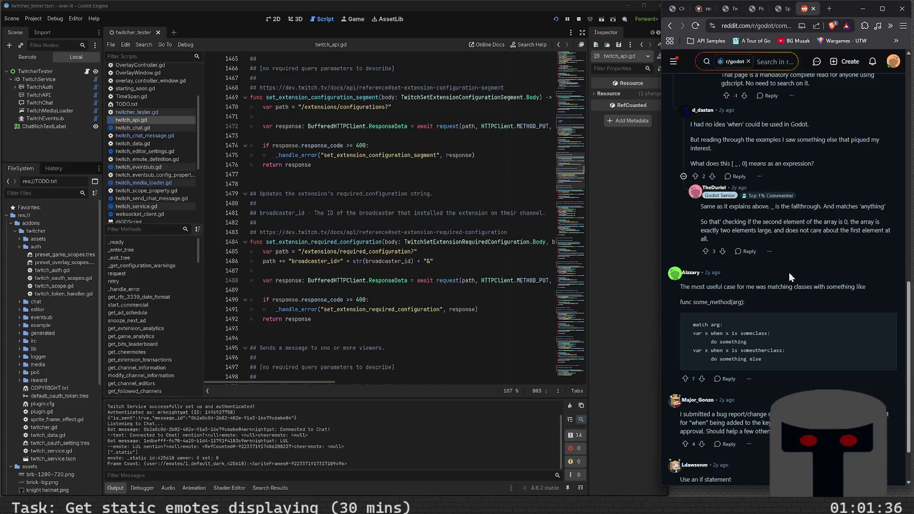
pyautogui.scroll(-2, 790, 276)
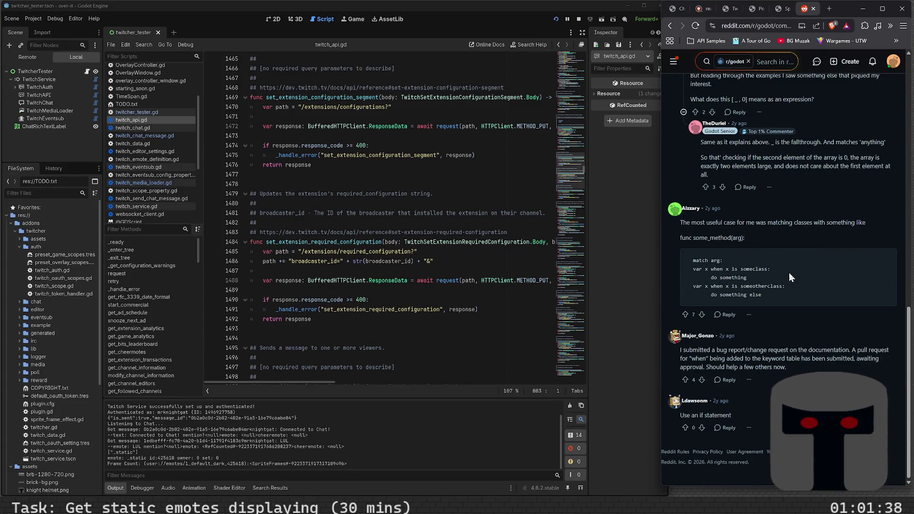
pyautogui.hotkey('ctrl', 'w')
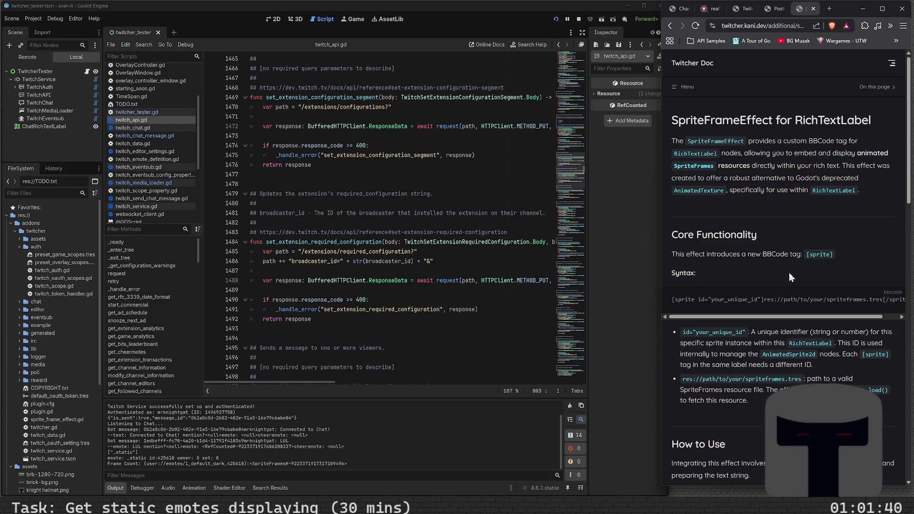
pyautogui.scroll(-3, 789, 272)
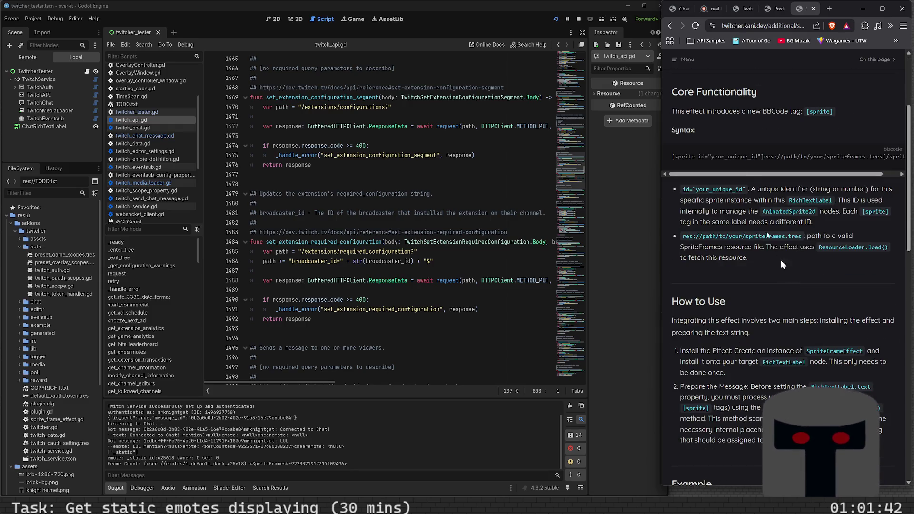
pyautogui.moveTo(738, 174); pyautogui.dragTo(789, 173)
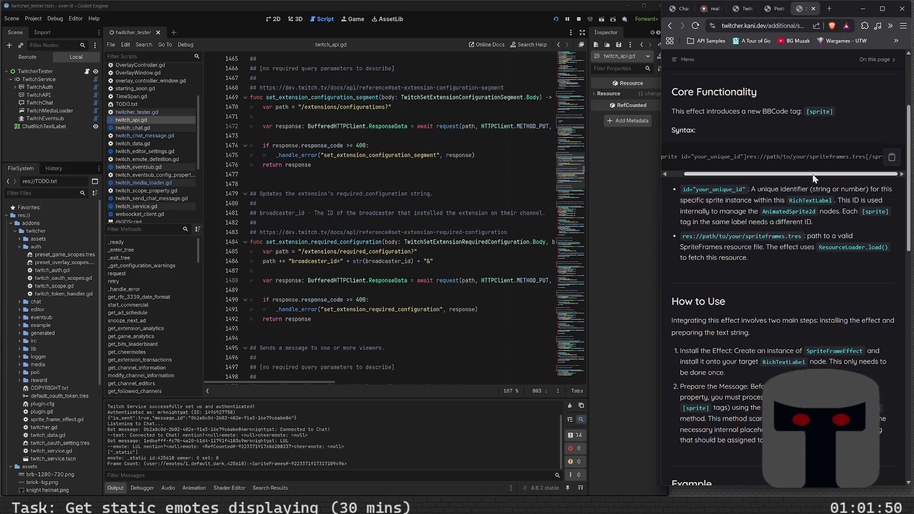
pyautogui.moveTo(813, 178); pyautogui.dragTo(798, 178)
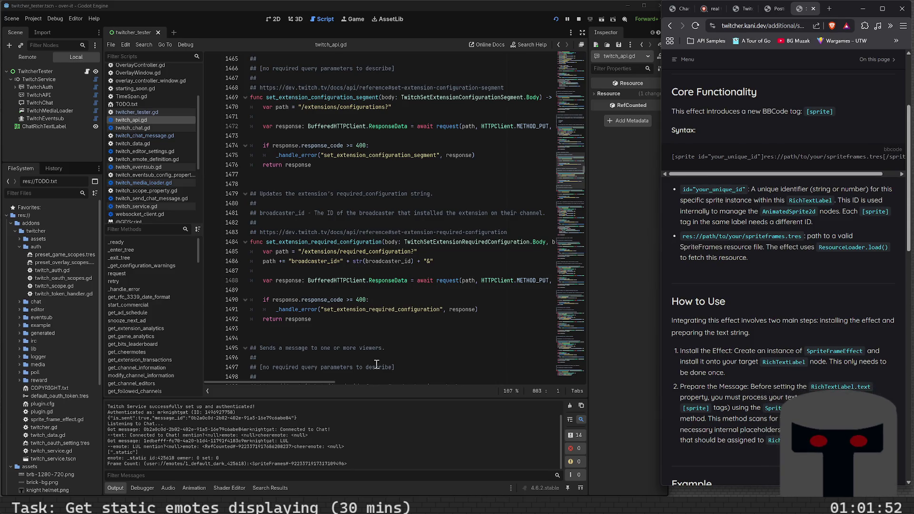
# Select the emote name 1_default_dark_425618 in the Output log's Frame Count line.
pyautogui.click(218, 463)
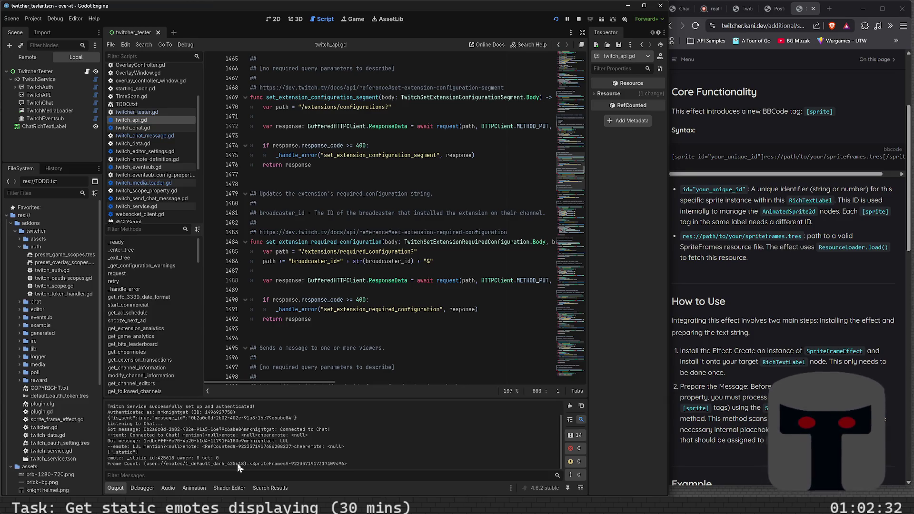
pyautogui.doubleClick(238, 464)
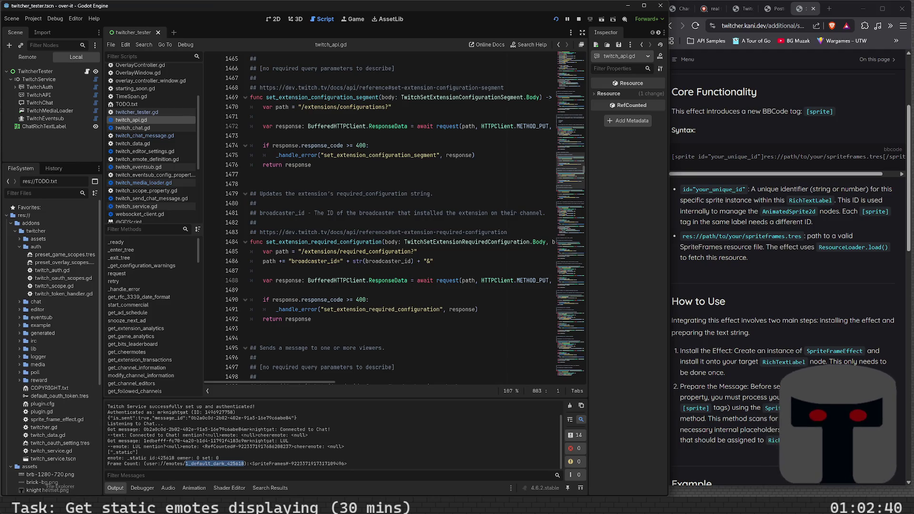
# Search Brave for 'godot where is the user://' and expand the answer listing per-OS locations.
pyautogui.click(752, 26)
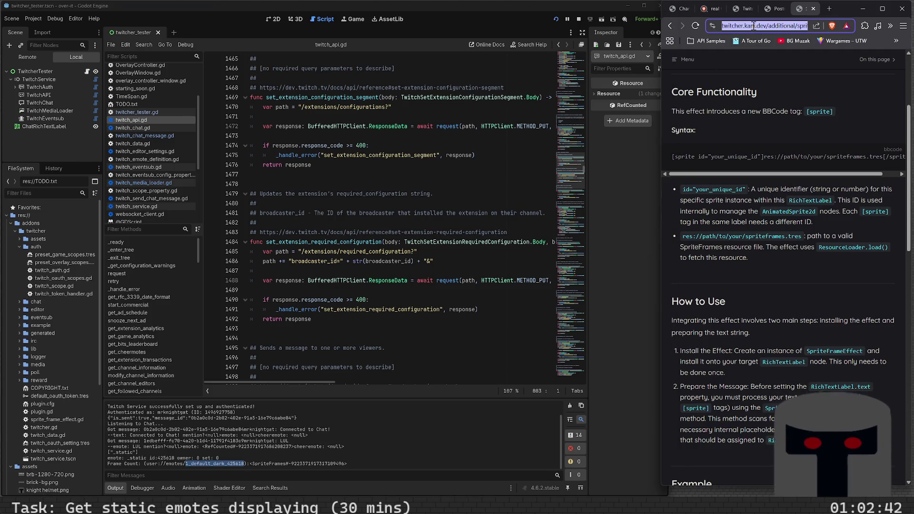
pyautogui.write('godot w')
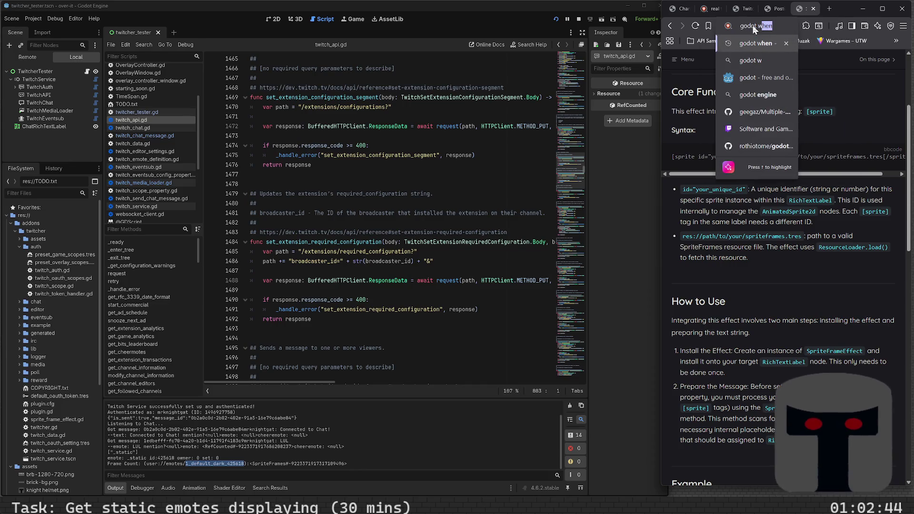
pyautogui.write('here is the ')
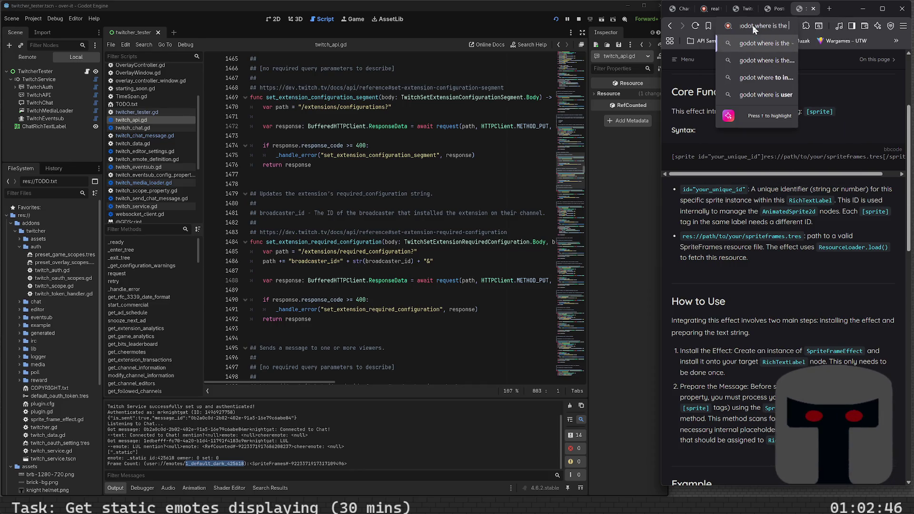
pyautogui.write('user:// fold')
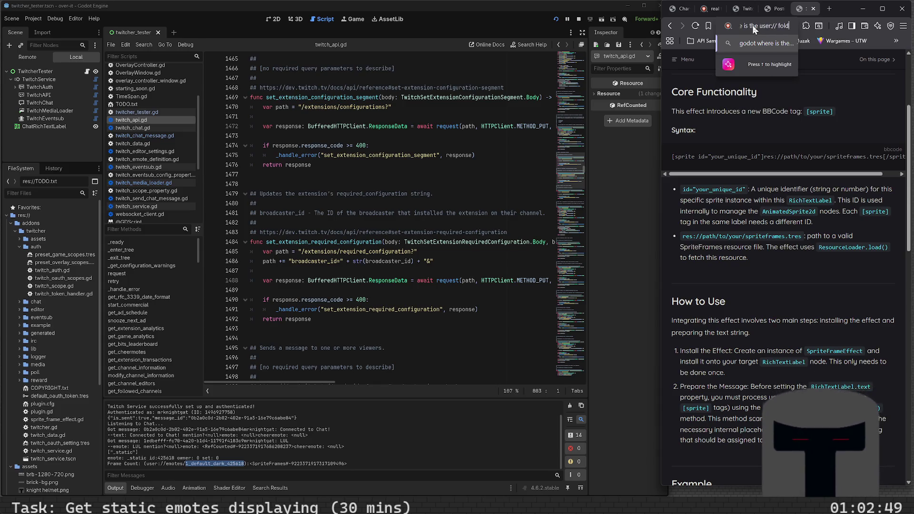
pyautogui.press('Return')
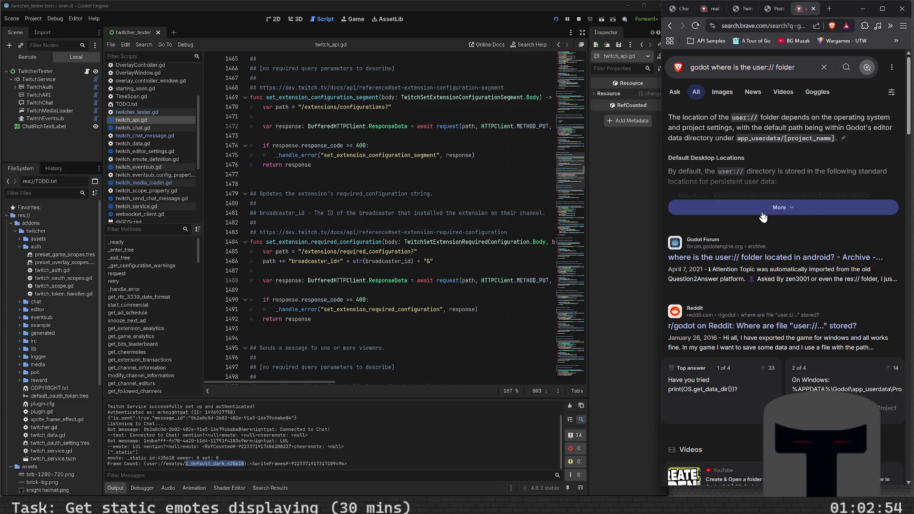
pyautogui.click(762, 208)
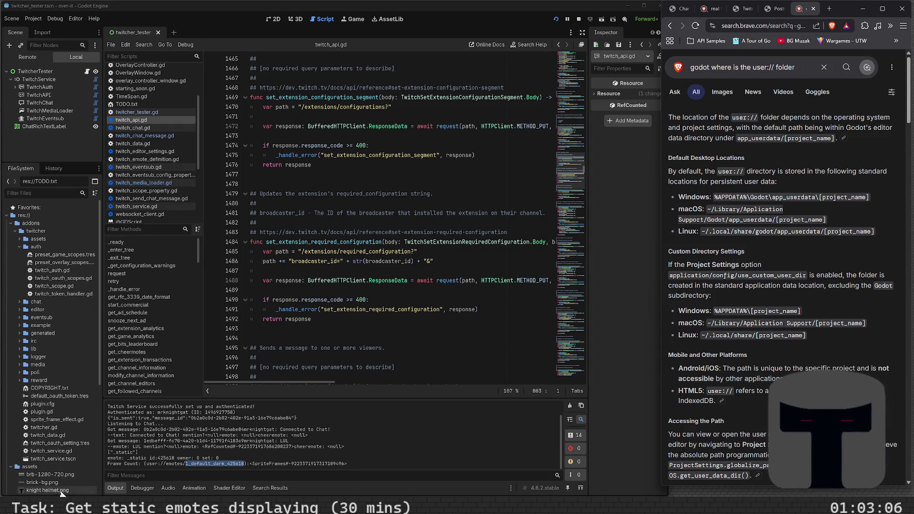
# Open a new File Explorer window and move it toward the left edge of the screen.
pyautogui.press('super+e')
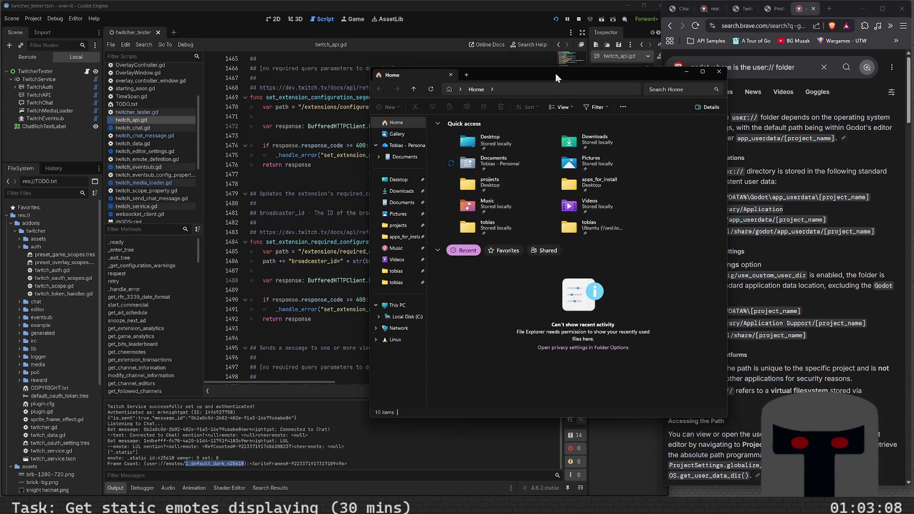
pyautogui.moveTo(554, 78); pyautogui.dragTo(0, 86)
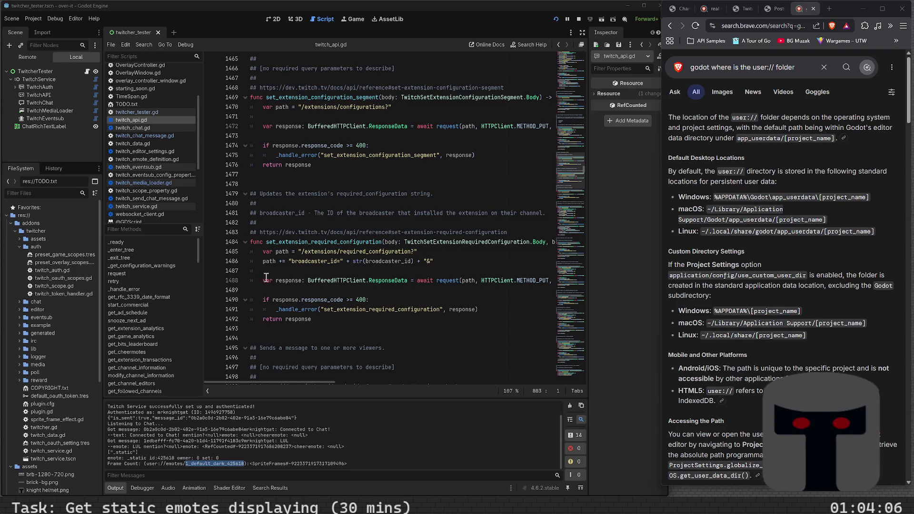
# Collapse the addons folder and move 1_default_dark_425618.res into the assets folder.
pyautogui.scroll(-5, 42, 301)
pyautogui.scroll(5, 42, 301)
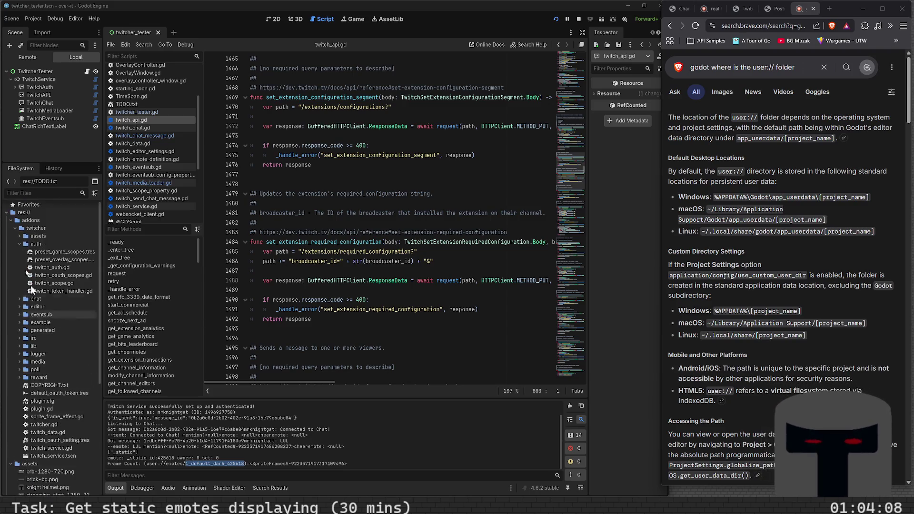
pyautogui.click(12, 222)
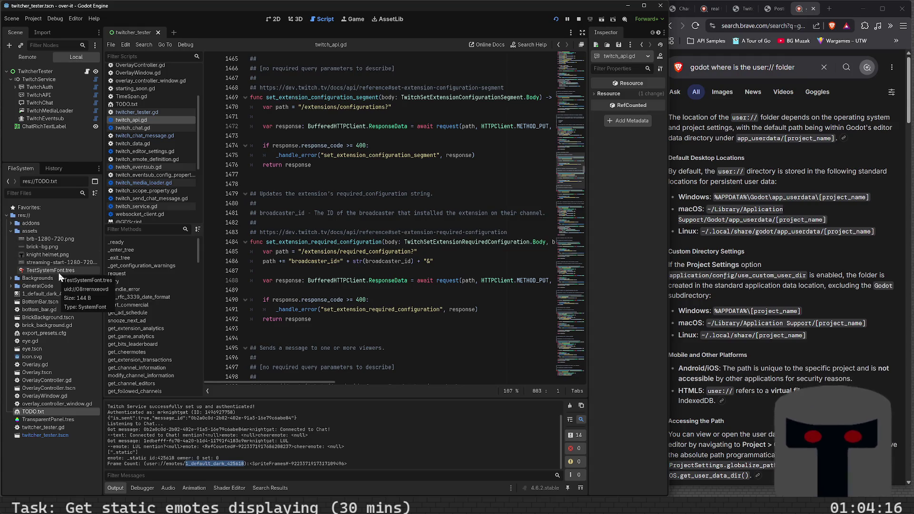
pyautogui.moveTo(48, 294)
pyautogui.mouseDown()
pyautogui.moveTo(67, 254)
pyautogui.moveTo(61, 238)
pyautogui.moveTo(36, 232)
pyautogui.mouseUp()
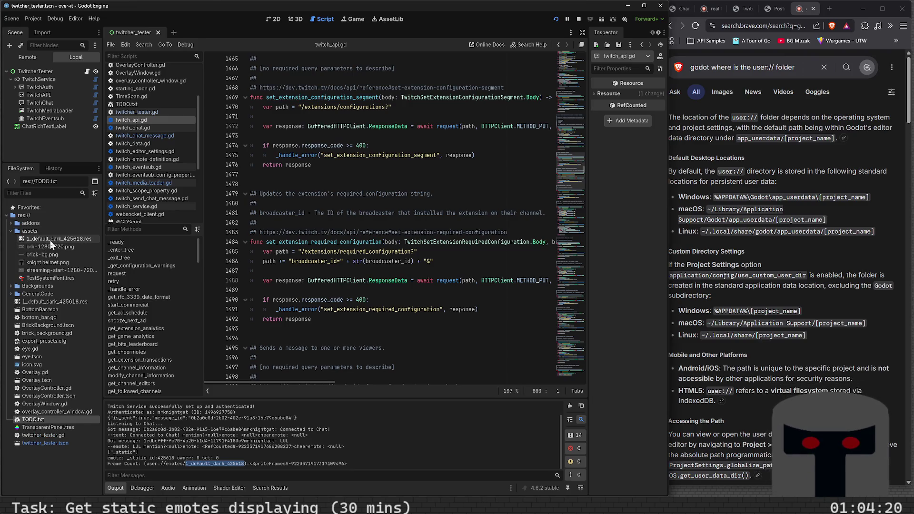
# Delete the root-level emote copy and open assets/1_default_dark_425618.res in the SpriteFrames editor.
pyautogui.click(54, 303)
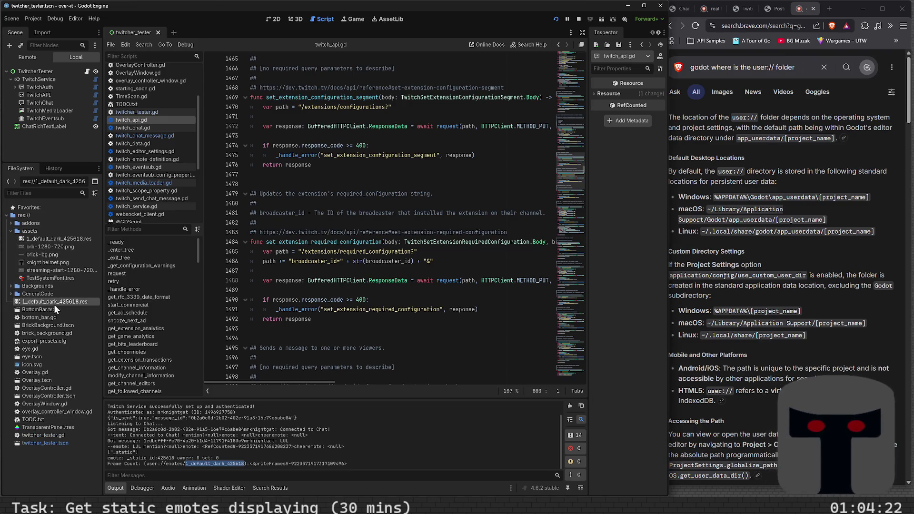
pyautogui.rightClick(61, 301)
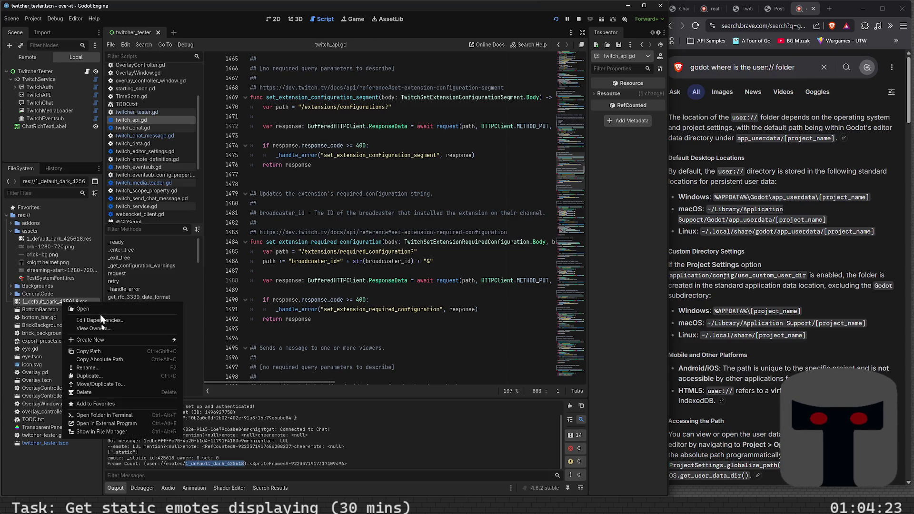
pyautogui.click(99, 393)
pyautogui.click(389, 291)
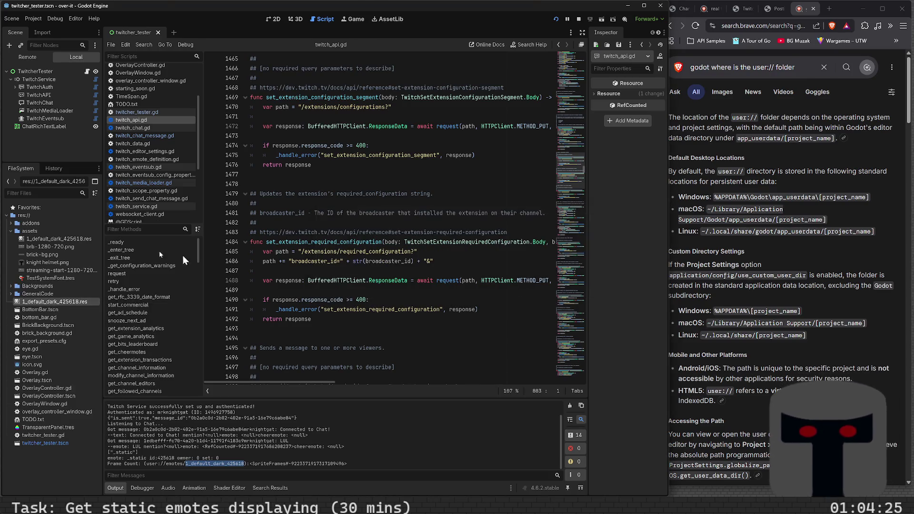
pyautogui.click(76, 239)
pyautogui.doubleClick(76, 238)
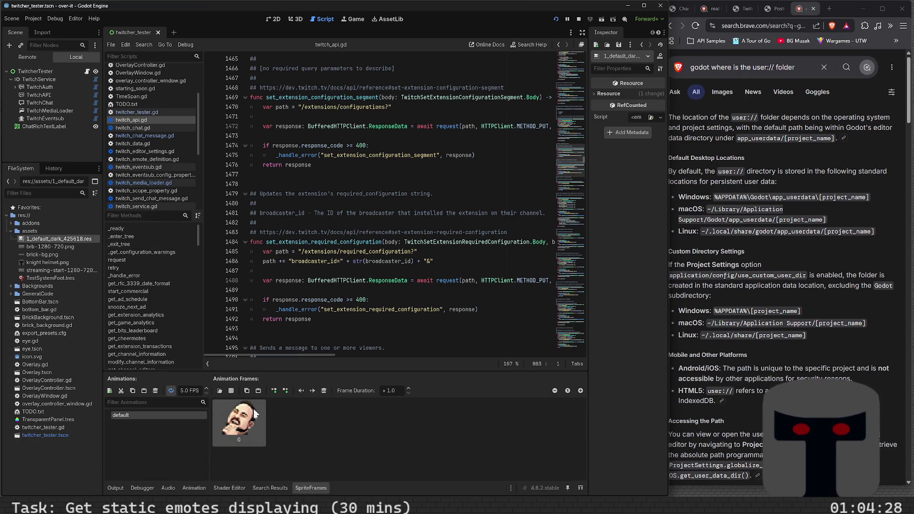